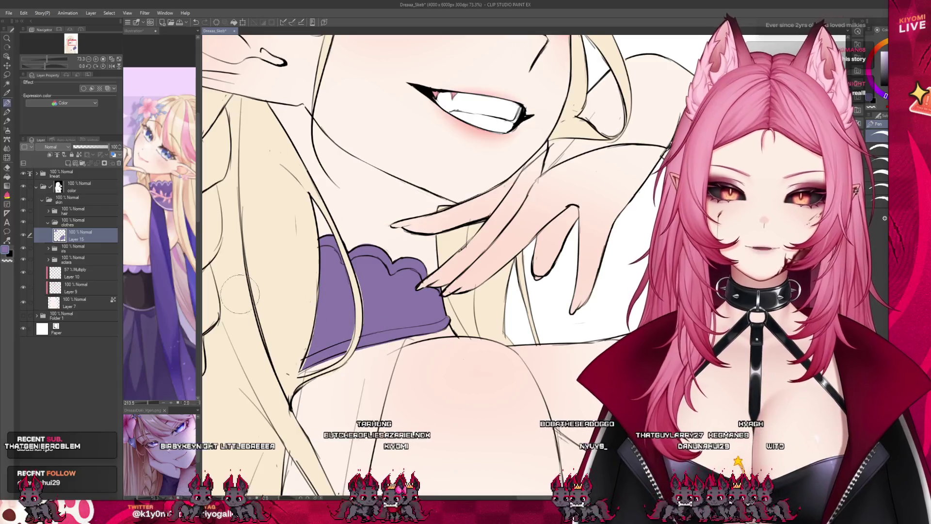
Open the hair folder and select Layer 14, then select Layer 15 in the clothes folder
click(49, 211)
click(83, 224)
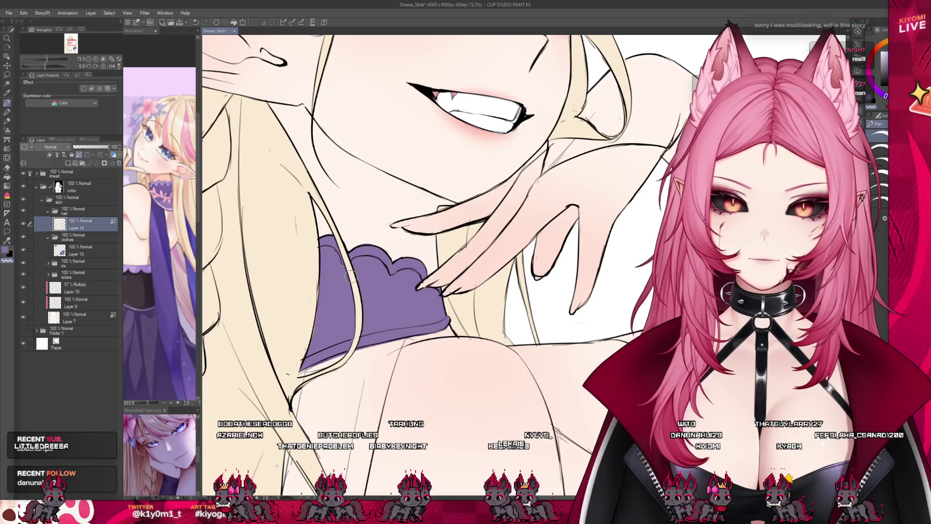
scroll(361, 276, down, 2)
ctrl+click(405, 276)
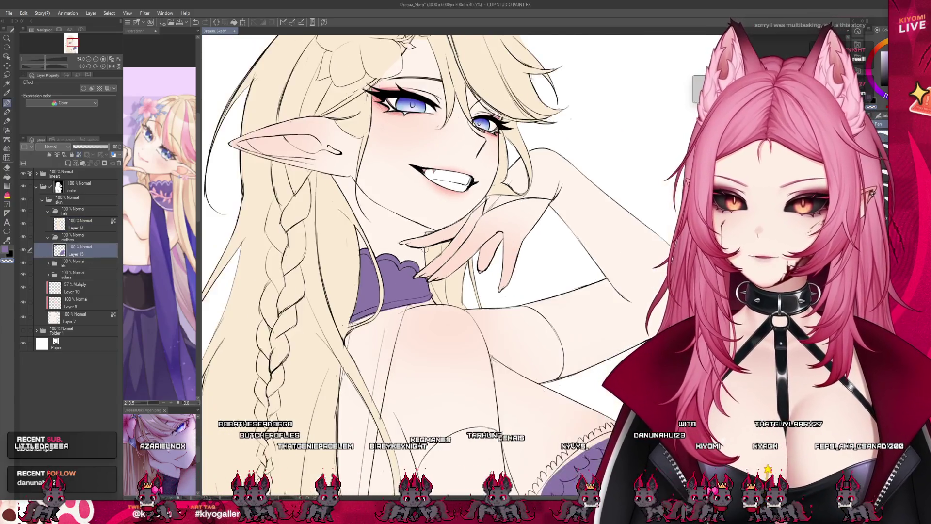
Zoom out to view the whole page and save the elf illustration with Ctrl+S
scroll(405, 277, down, 2)
scroll(406, 277, down, 3)
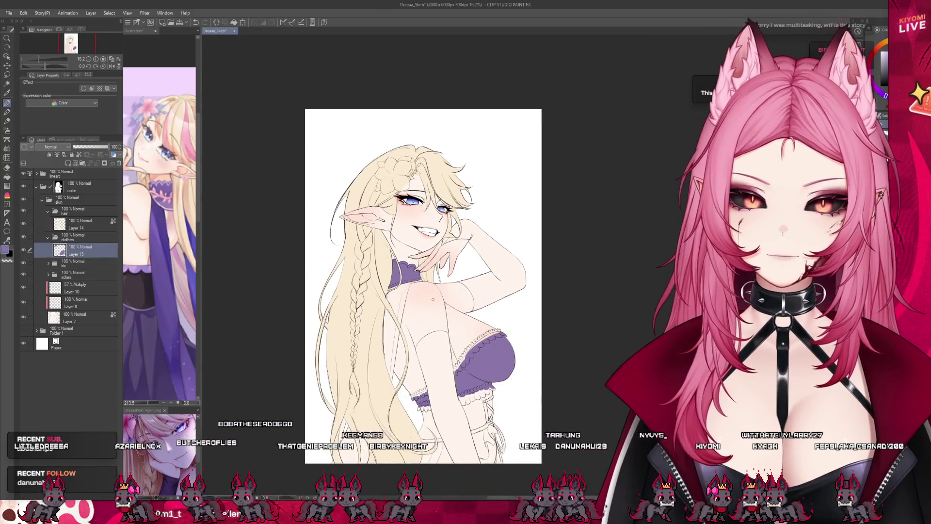
scroll(432, 299, down, 1)
scroll(431, 299, up, 2)
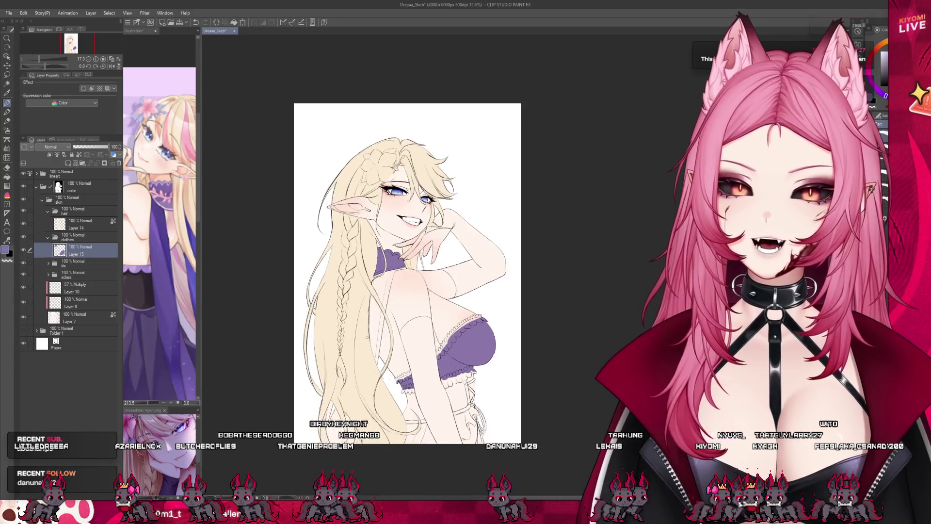
scroll(423, 376, down, 1)
scroll(423, 376, up, 2)
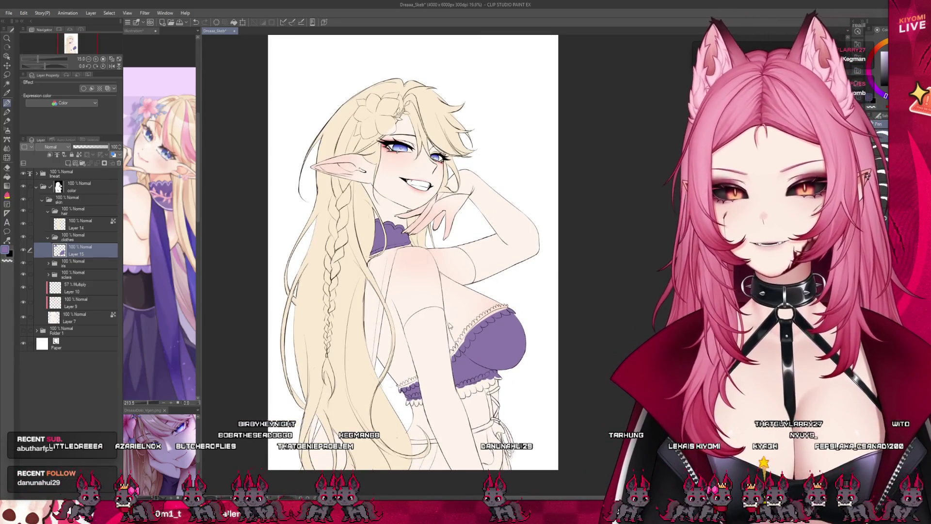
key(ctrl+s)
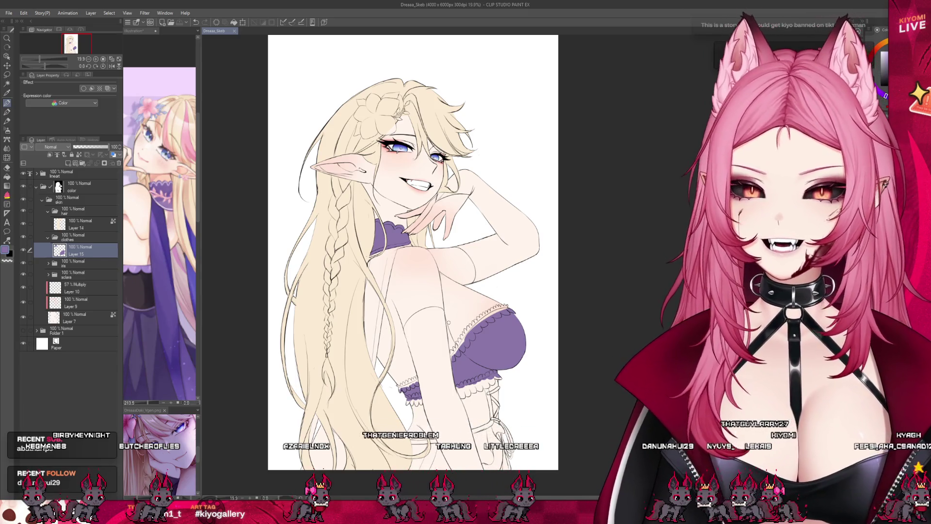
scroll(449, 322, up, 2)
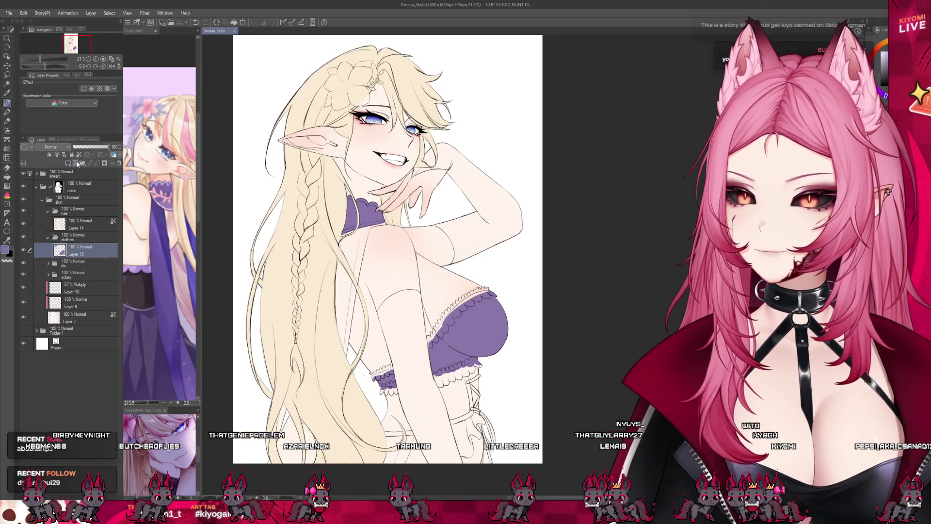
Study the Illustration reference's outfit at about 220%, then start painting purple over the hip bow
click(140, 322)
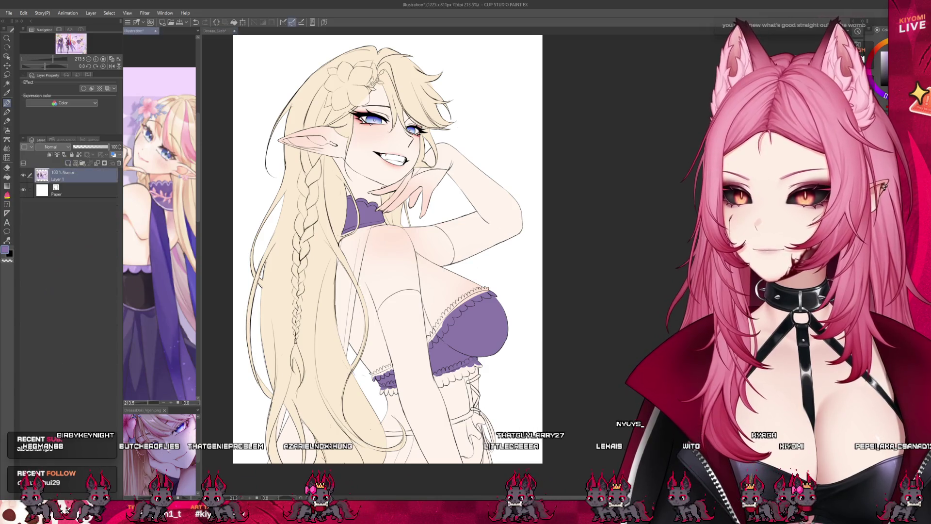
click(612, 309)
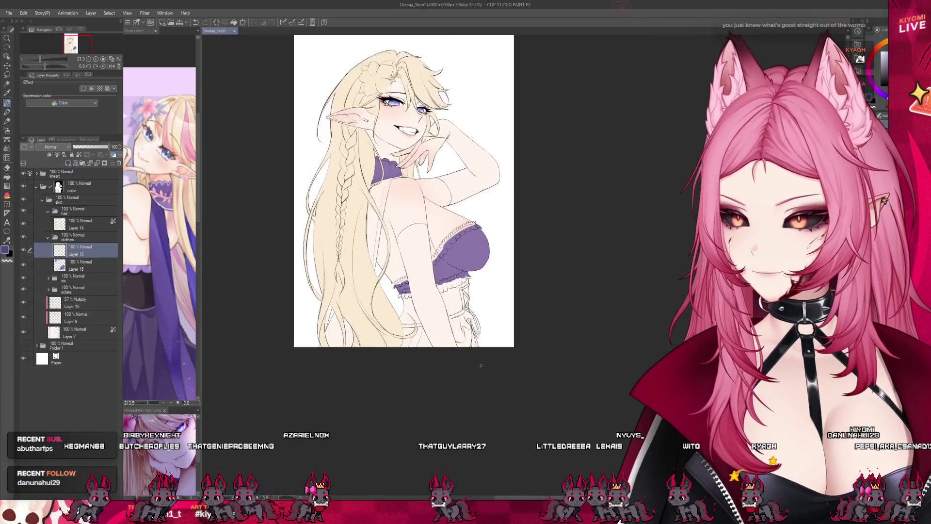
scroll(481, 344, up, 3)
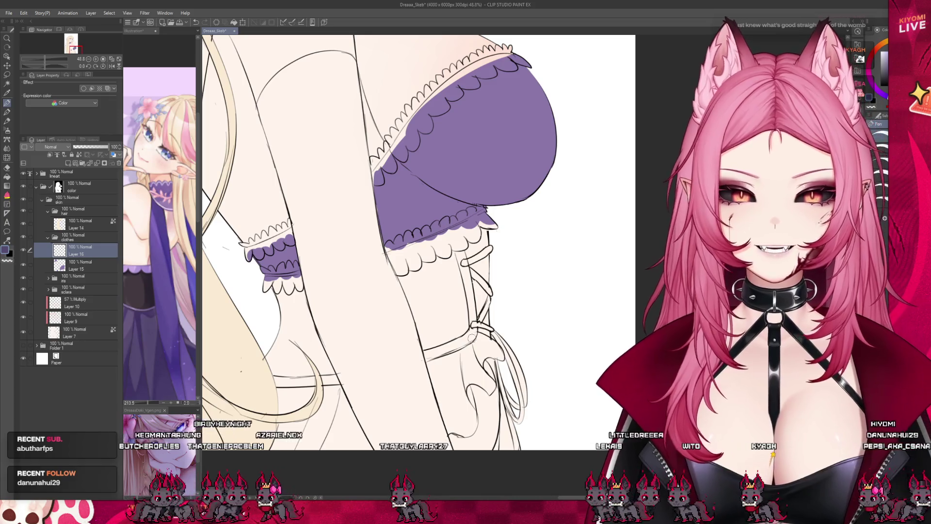
click(161, 306)
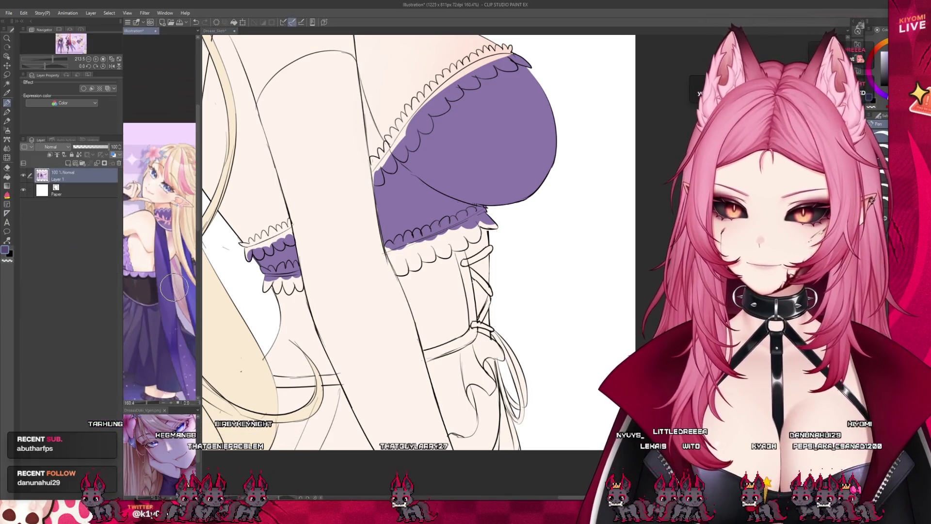
scroll(175, 289, down, 5)
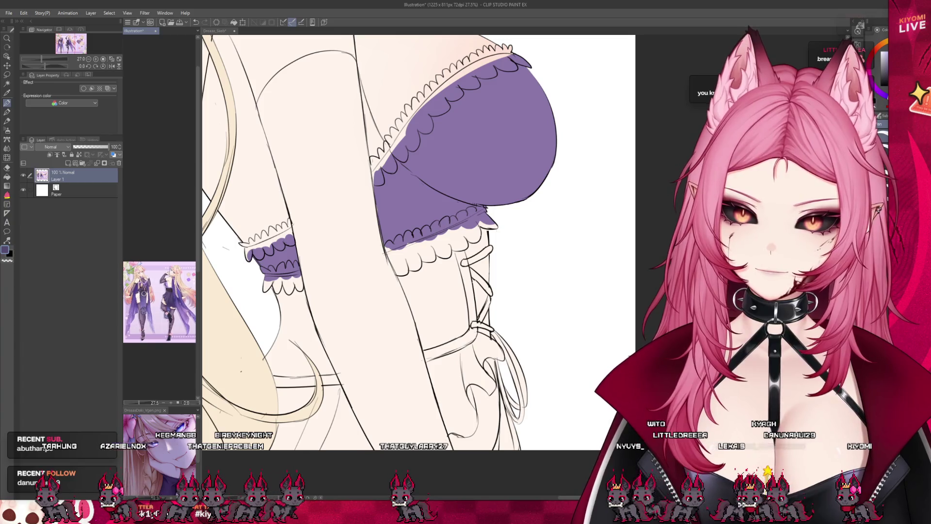
scroll(137, 288, up, 8)
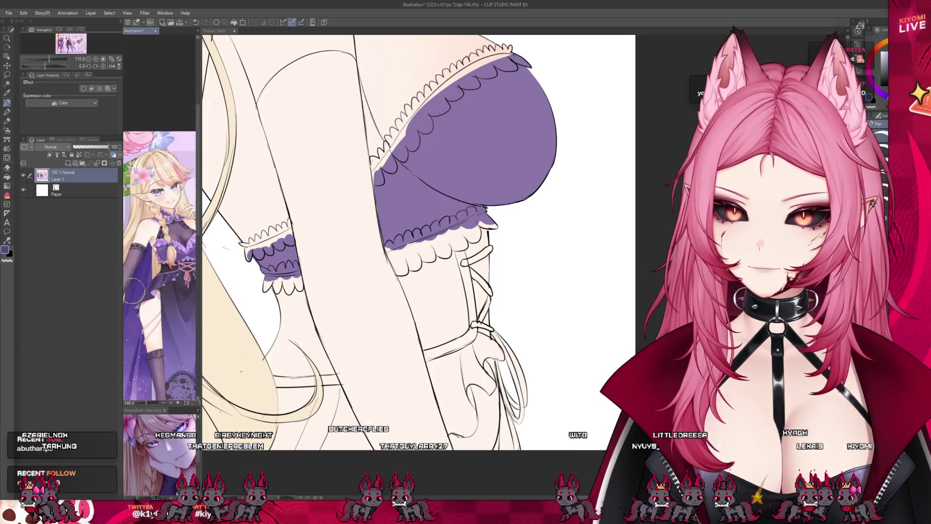
scroll(167, 224, up, 3)
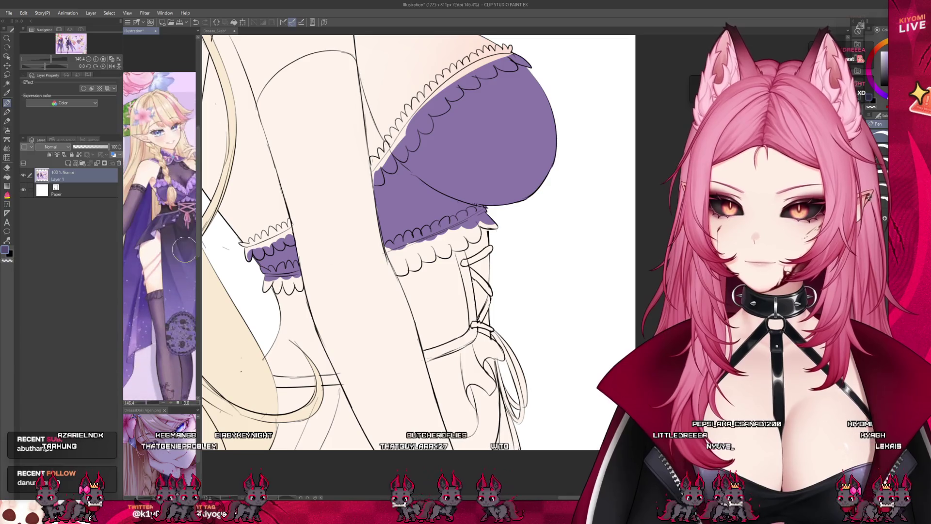
click(476, 332)
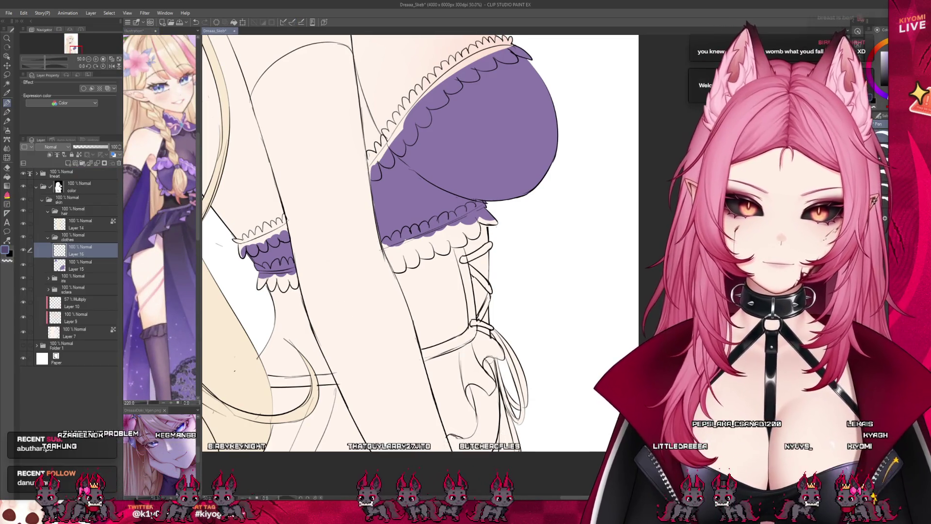
mouse_move(476, 331)
mouse_down()
mouse_move(500, 354)
mouse_move(488, 340)
mouse_up()
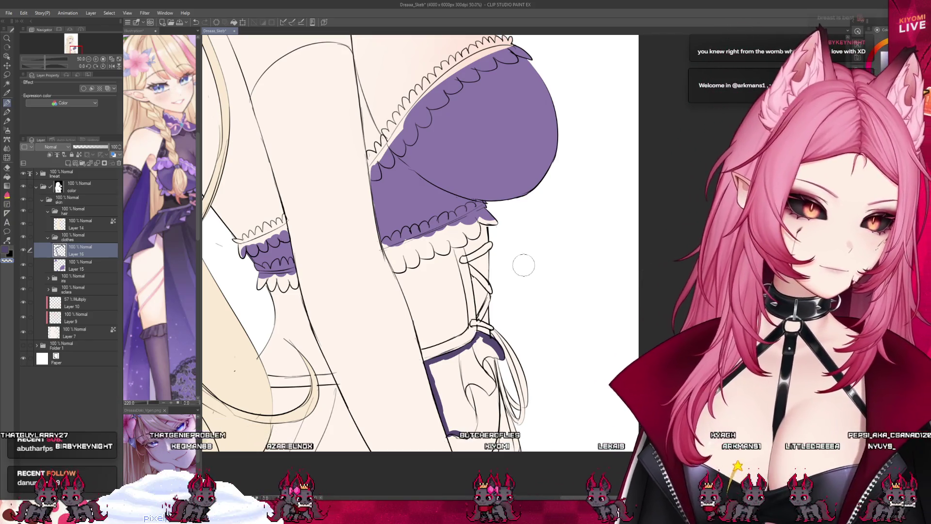
Fill the hip bow and the skirt area below the corset lacing with dark purple on Layer 16
mouse_move(468, 428)
mouse_down()
mouse_move(477, 407)
mouse_move(466, 379)
mouse_move(485, 386)
mouse_move(488, 364)
mouse_up()
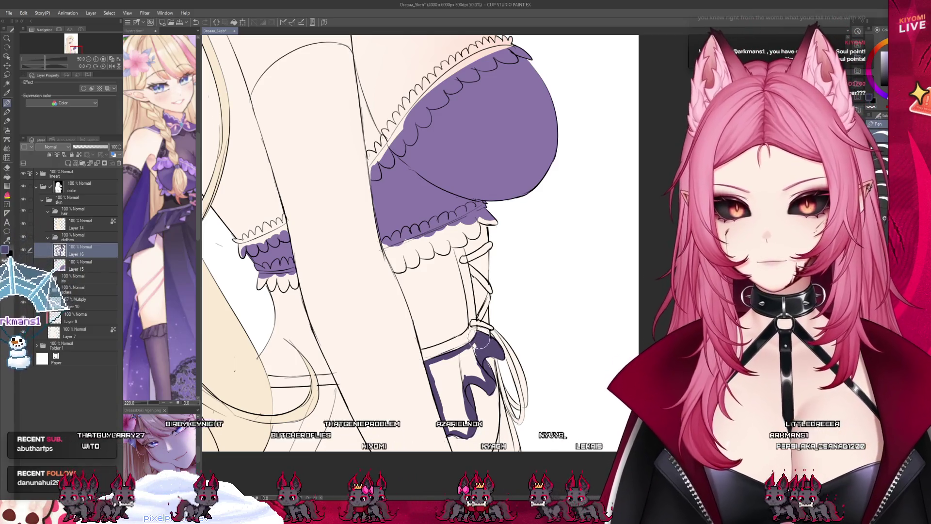
drag(480, 352, 446, 370)
mouse_move(461, 434)
mouse_down()
mouse_move(448, 373)
mouse_move(494, 358)
mouse_up()
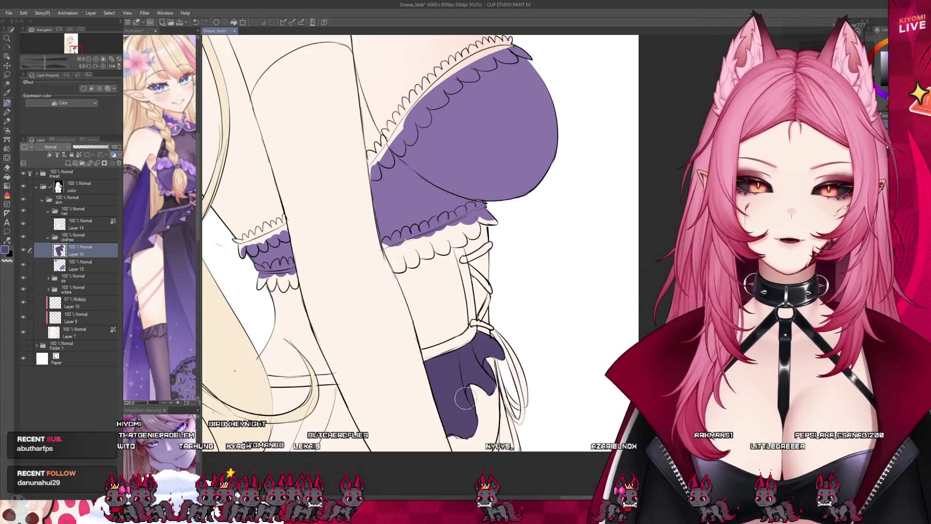
scroll(364, 365, up, 1)
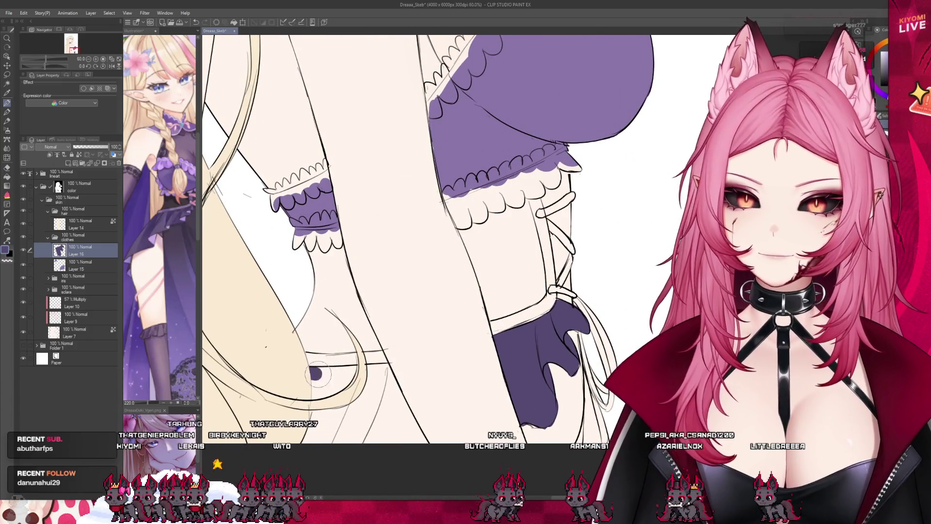
drag(312, 373, 373, 373)
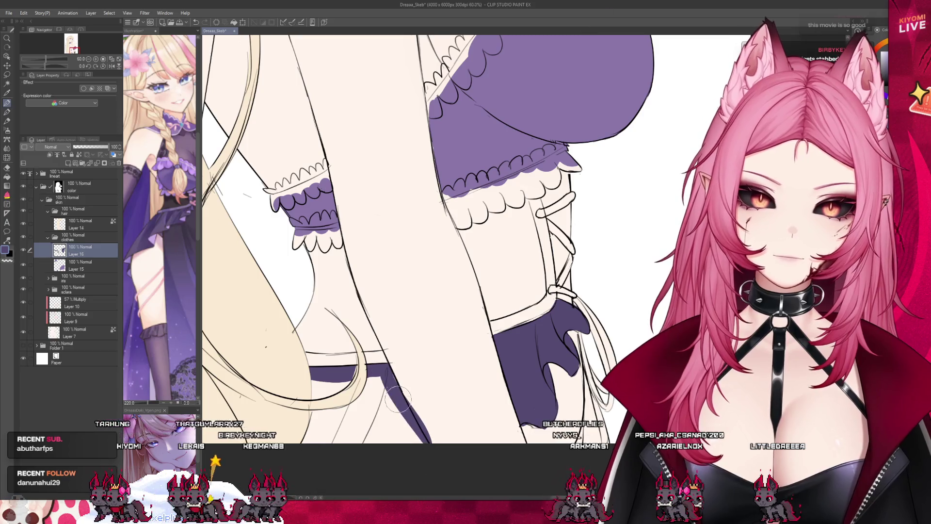
drag(399, 401, 388, 376)
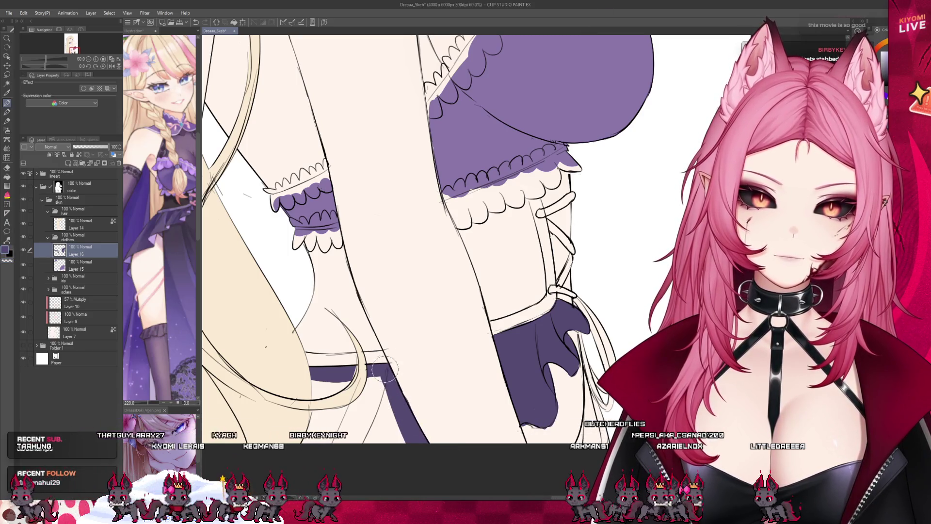
drag(353, 409, 313, 427)
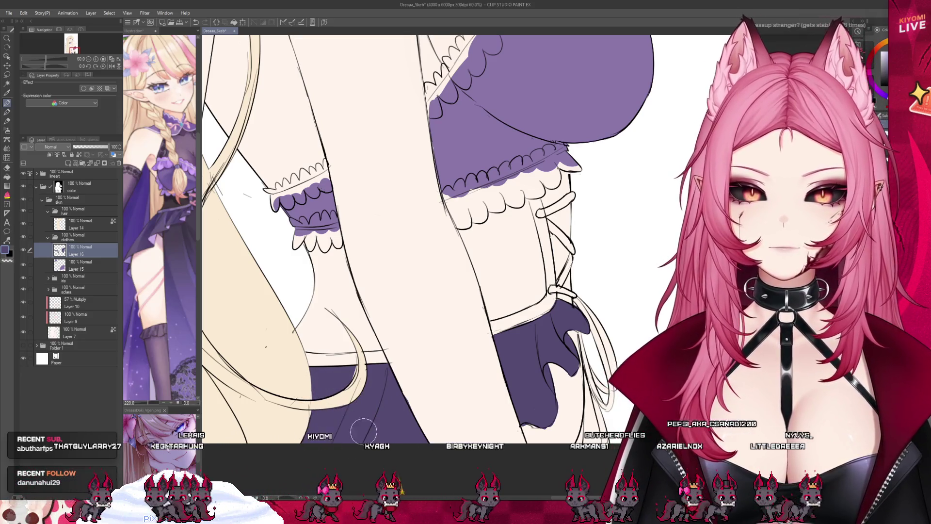
key(ctrl+0)
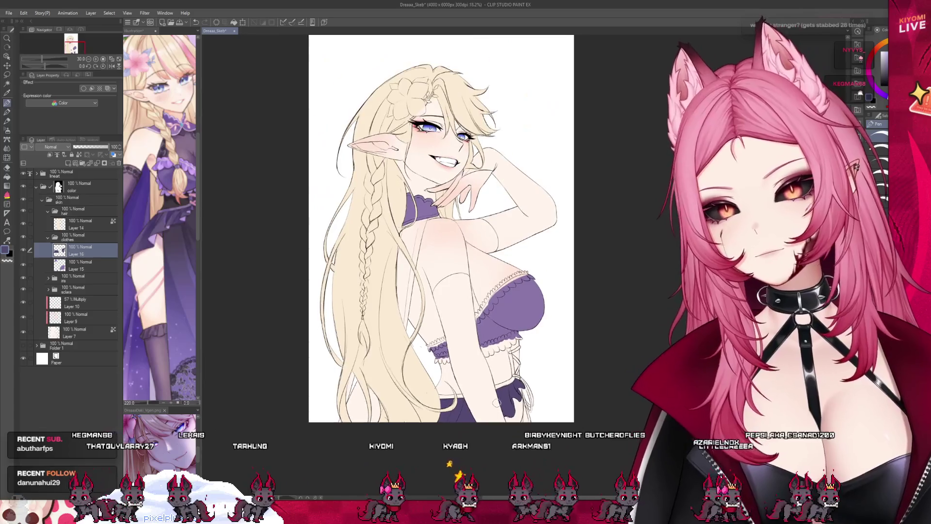
Rename Layer 16 to 'skirt'
scroll(468, 258, down, 2)
scroll(496, 399, up, 4)
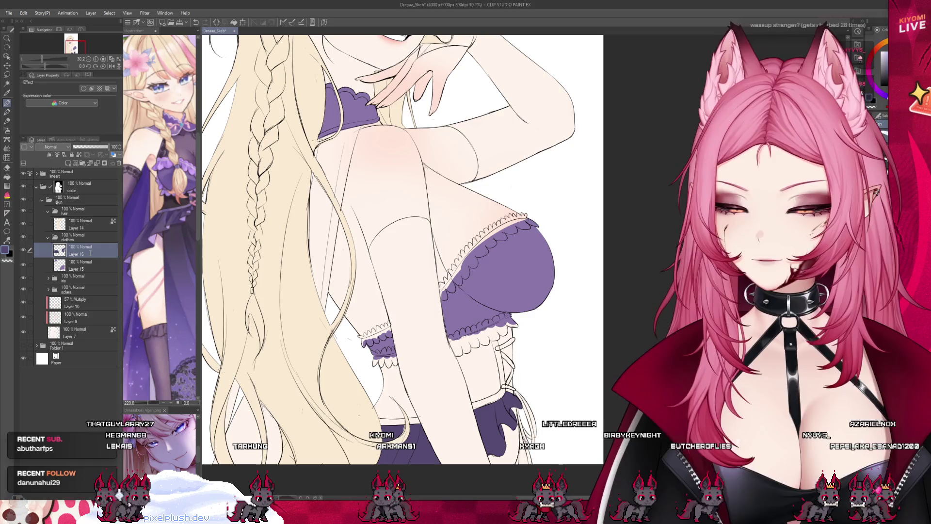
text(skirt)
key(Return)
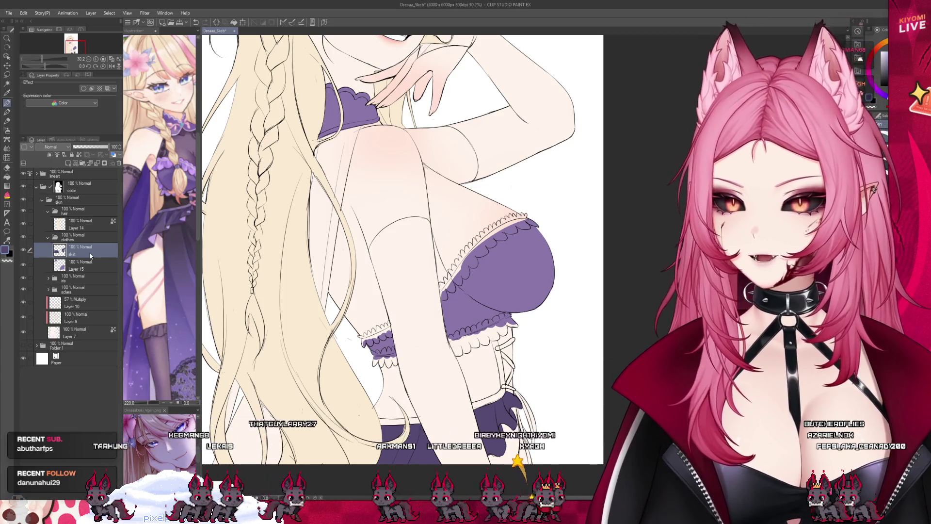
Glance at the Illustration reference image, then return to the elf drawing
click(155, 252)
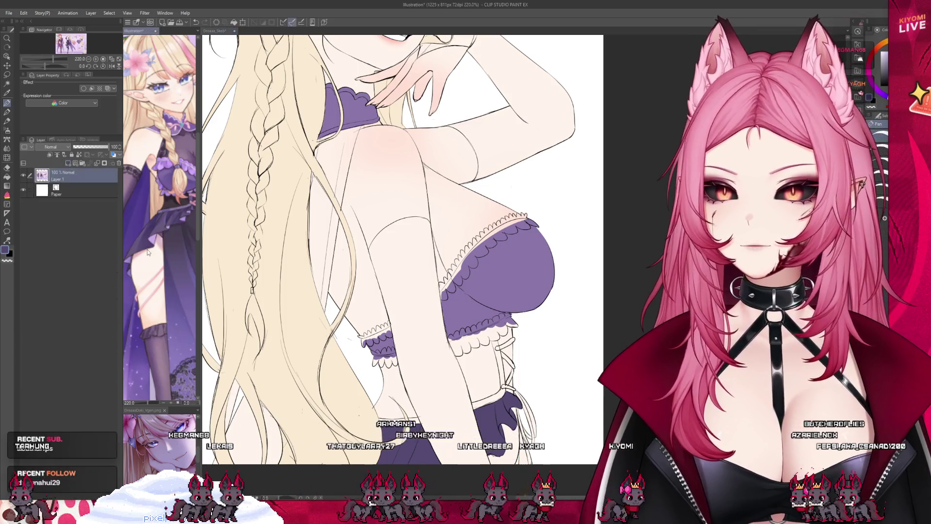
scroll(155, 252, down, 2)
scroll(155, 252, down, 1)
click(339, 213)
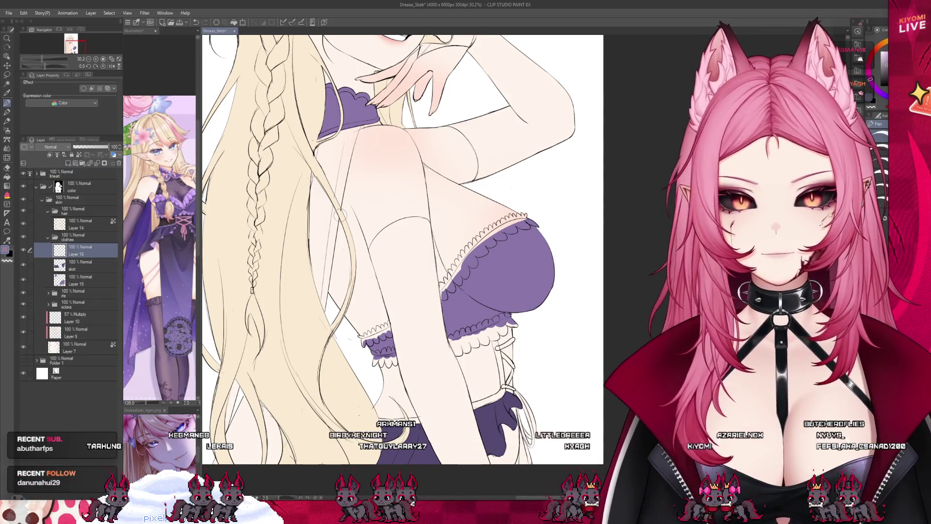
Draw the right edge of the lower-arm glove, undoing a stray stroke across the upper arm
mouse_move(420, 224)
mouse_down()
mouse_move(376, 249)
mouse_move(395, 335)
mouse_up()
key(ctrl+z)
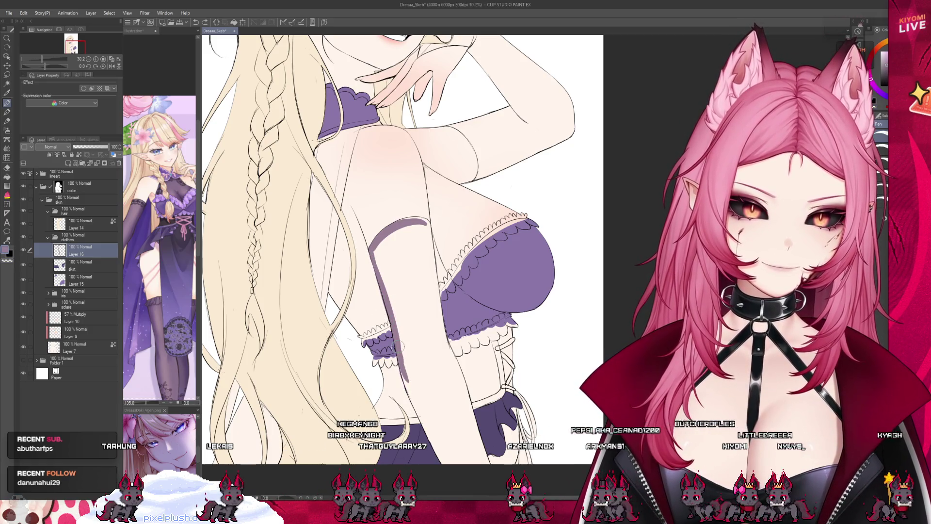
mouse_move(483, 350)
mouse_down()
mouse_move(456, 446)
mouse_move(466, 339)
mouse_move(514, 361)
mouse_up()
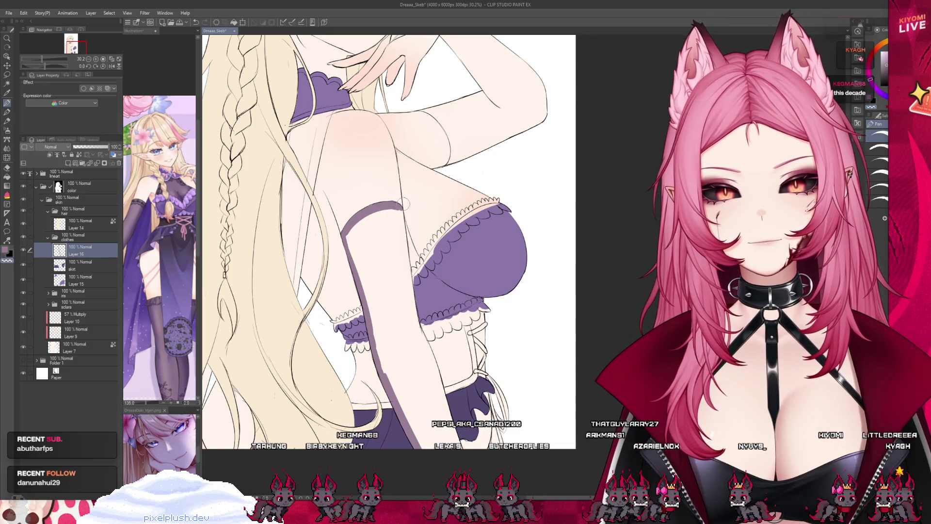
drag(401, 213, 420, 339)
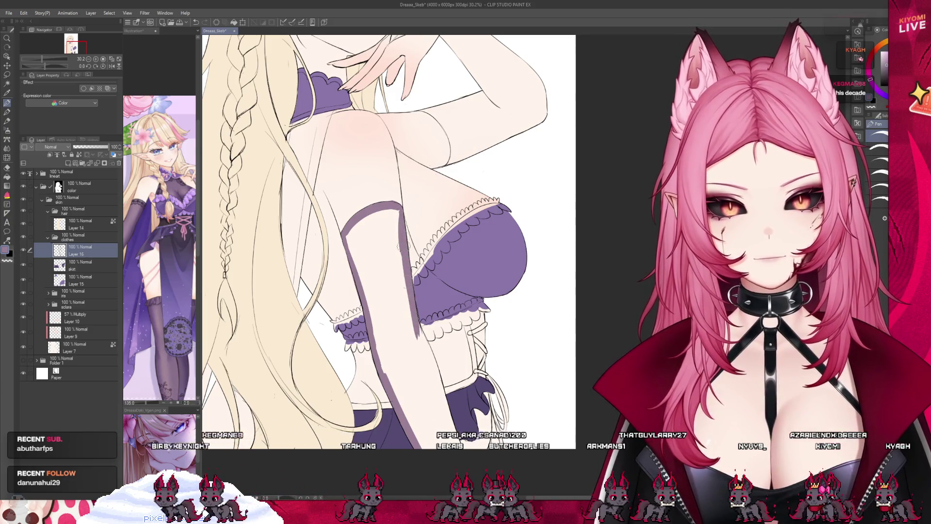
drag(398, 212, 429, 358)
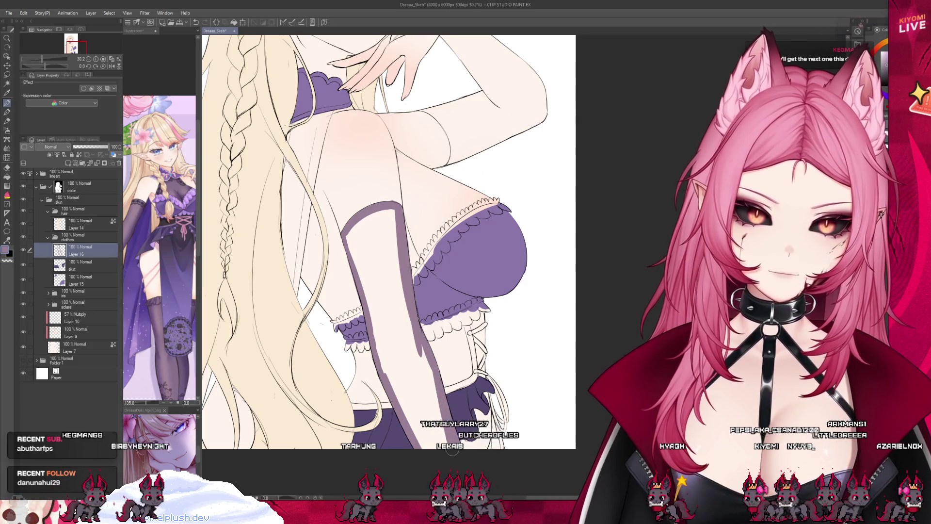
Fill the lower-arm glove solid purple with the Fill tool
key(j)
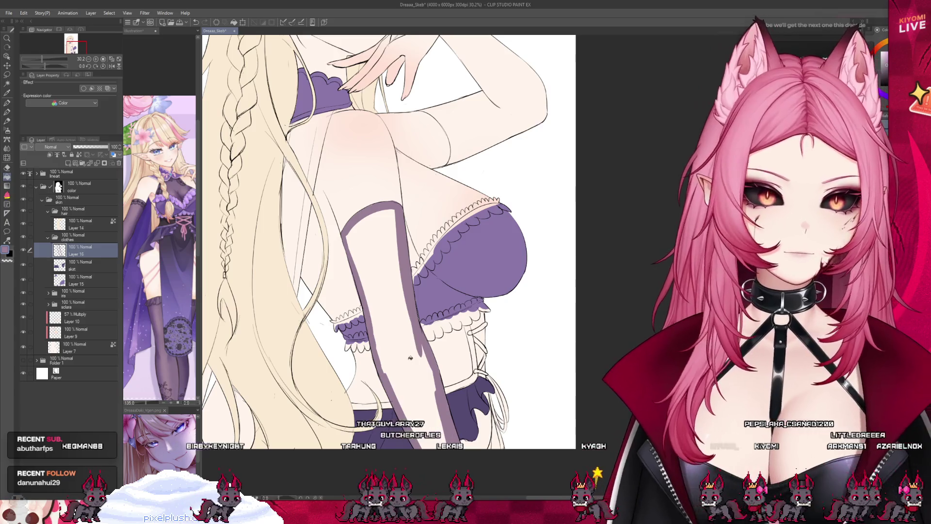
click(410, 357)
key(p)
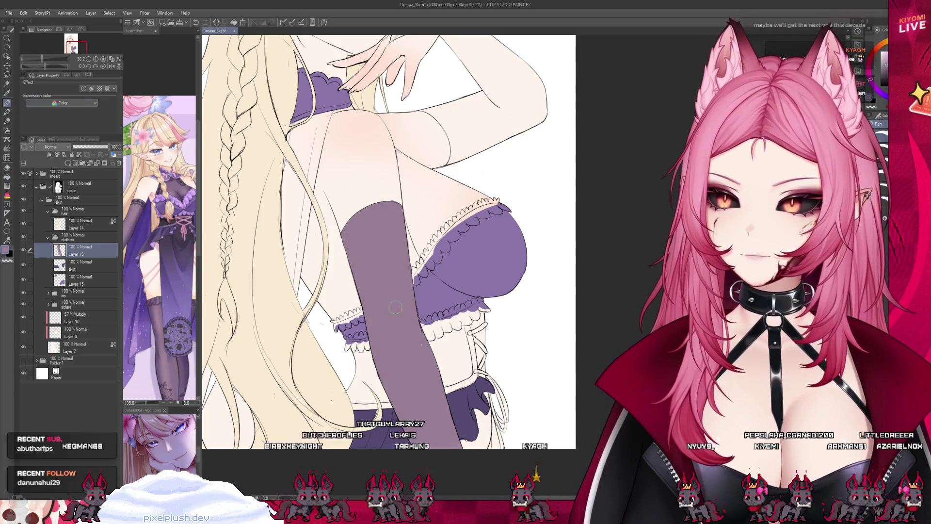
Zoom in on the raised arm and draw a thin purple strap near the hand
scroll(500, 240, down, 4)
scroll(499, 240, up, 2)
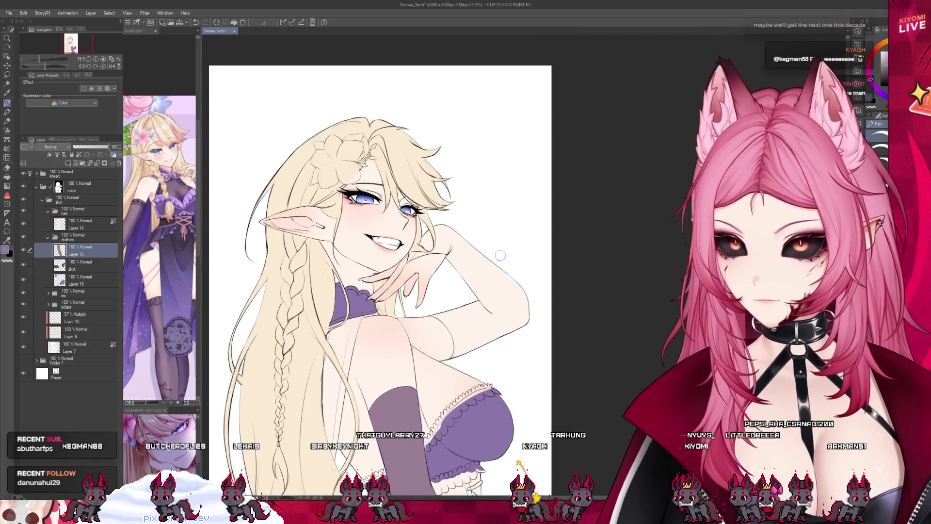
scroll(500, 239, up, 4)
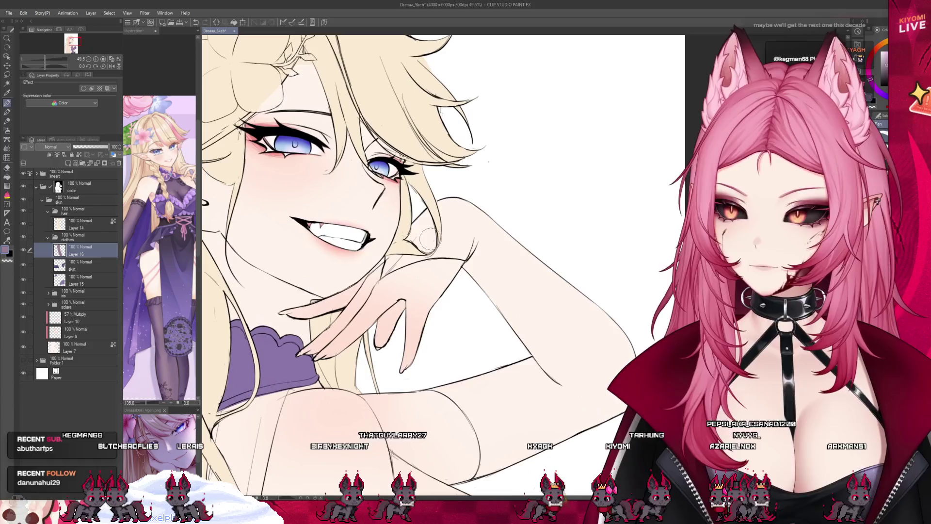
drag(402, 248, 387, 266)
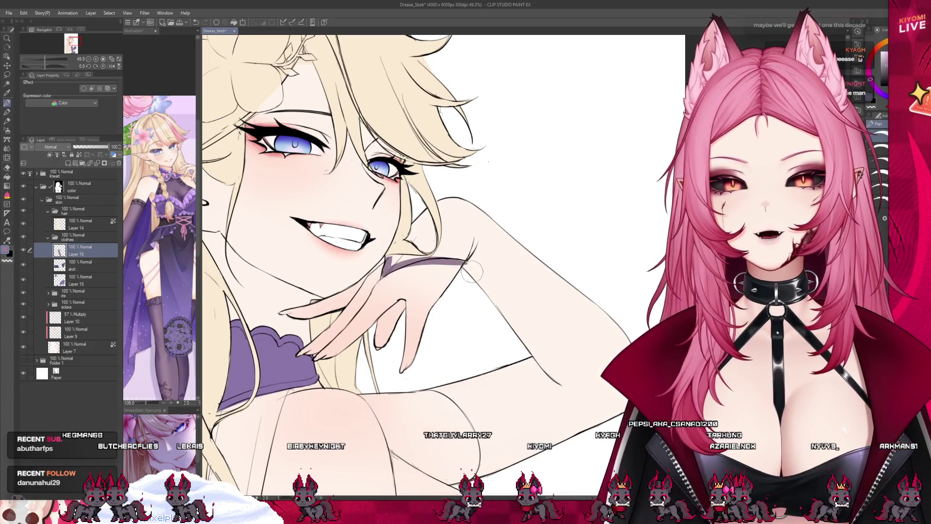
drag(476, 261, 427, 266)
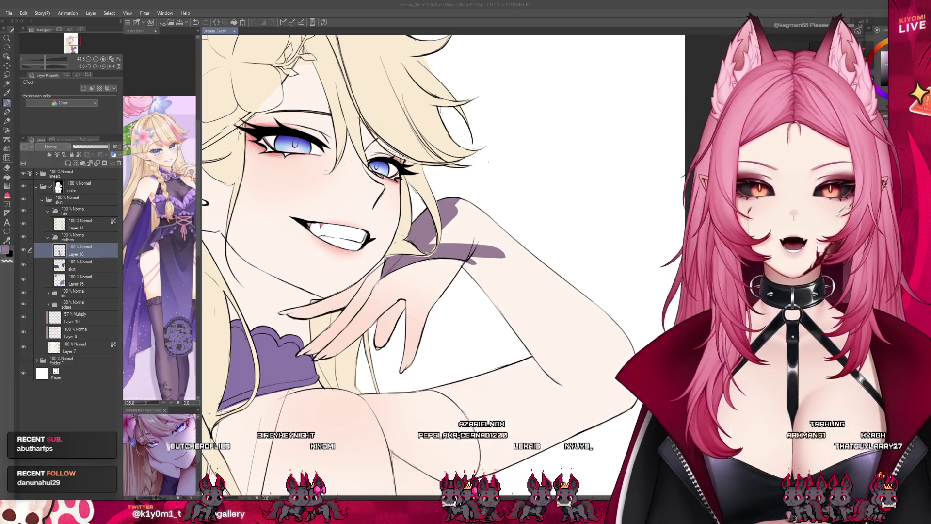
Paint the raised arm's glove purple down the forearm to its lower end
mouse_move(441, 243)
mouse_down()
mouse_move(455, 217)
mouse_move(538, 272)
mouse_up()
drag(480, 262, 524, 315)
mouse_move(537, 259)
mouse_down()
mouse_move(539, 397)
mouse_move(558, 431)
mouse_move(487, 328)
mouse_up()
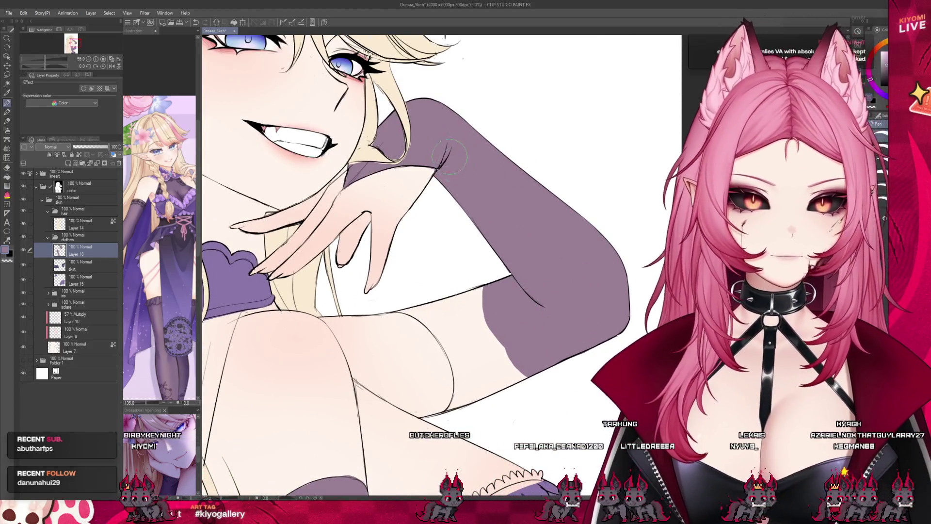
Add a tapered purple wedge of shading below the glove edge
drag(417, 308, 463, 346)
key(ctrl+z)
drag(416, 307, 464, 346)
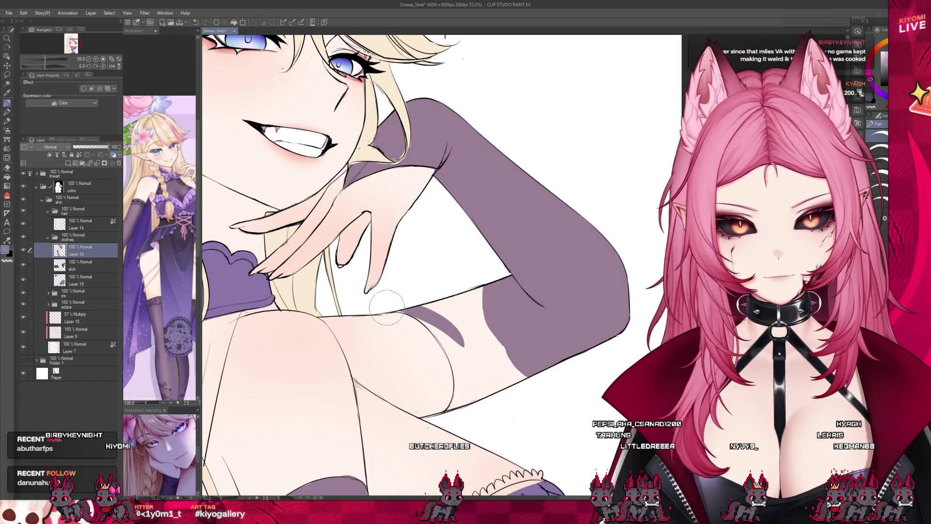
drag(420, 315, 451, 342)
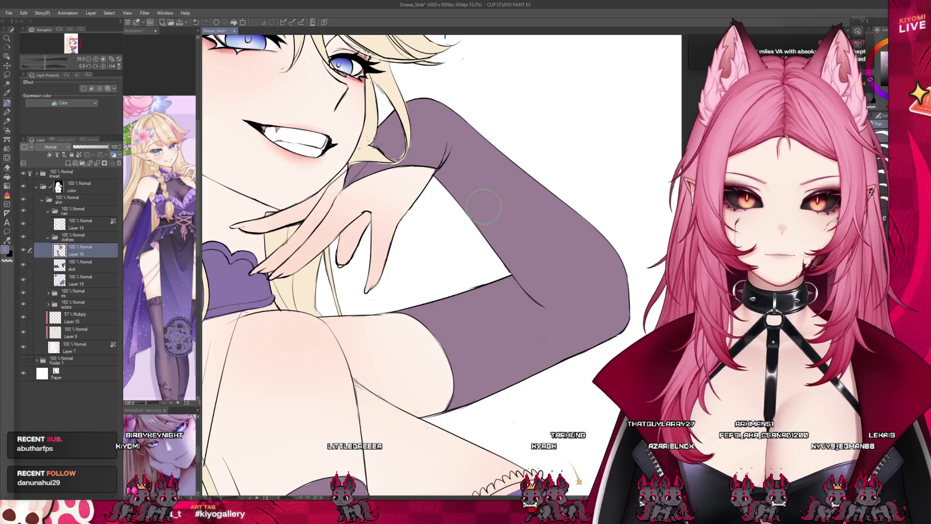
scroll(484, 206, down, 6)
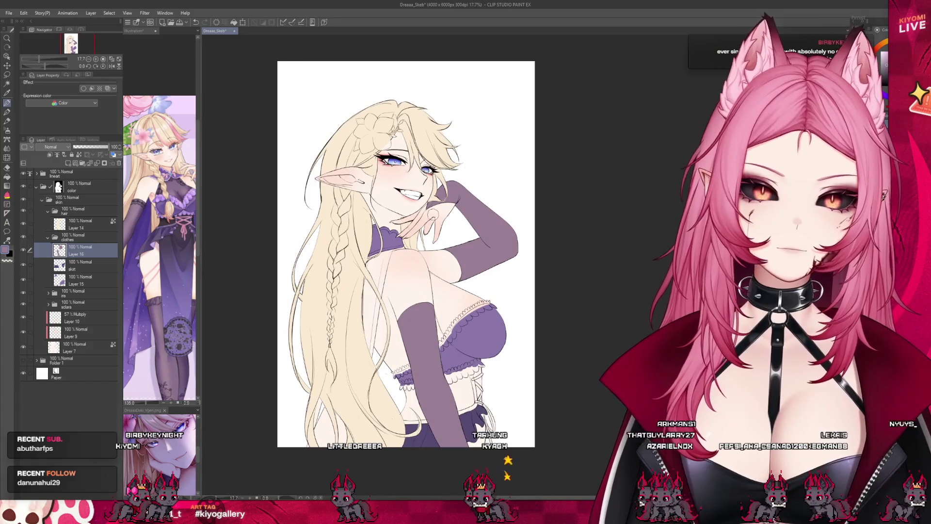
Save Dreaaa_Skeb with Ctrl+S now that the top, skirt and both gloves are purple
scroll(405, 250, down, 3)
scroll(405, 250, up, 5)
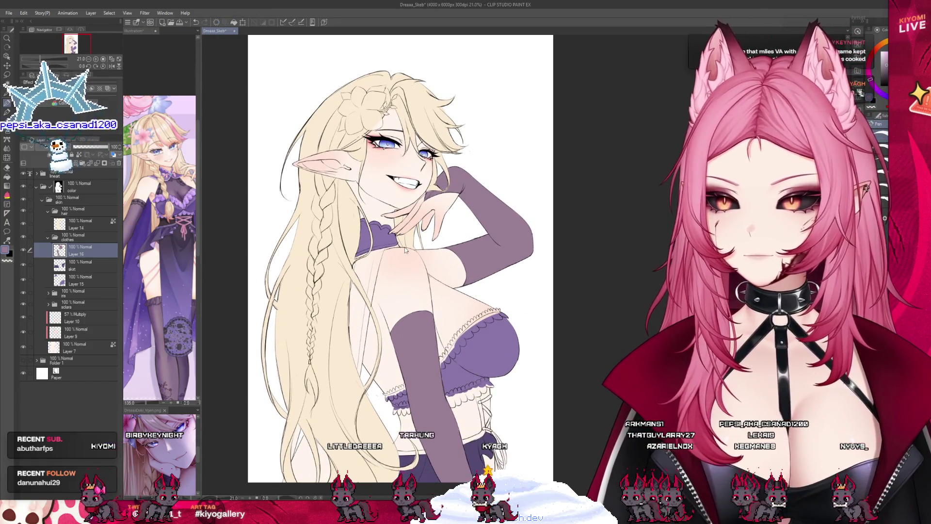
key(ctrl+s)
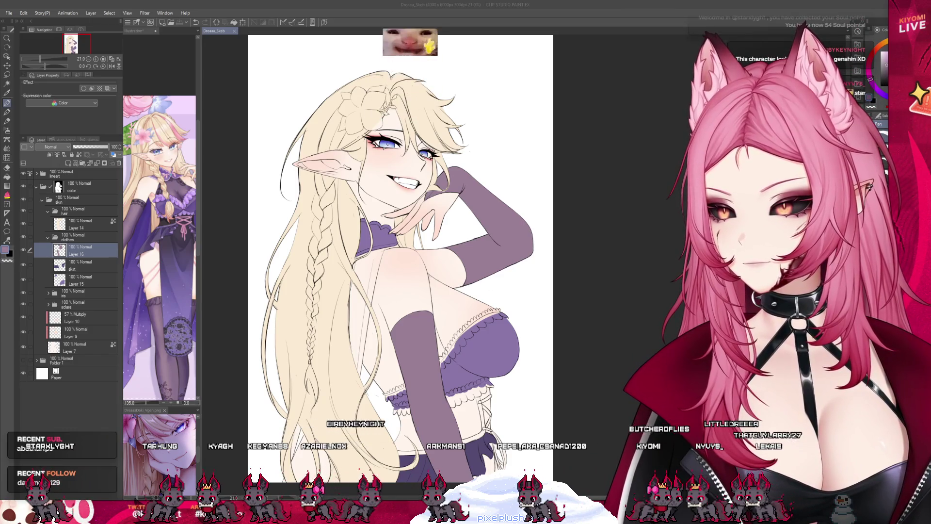
Compare against the reference image and recolour both gloves a deeper purple
key(ctrl+minus)
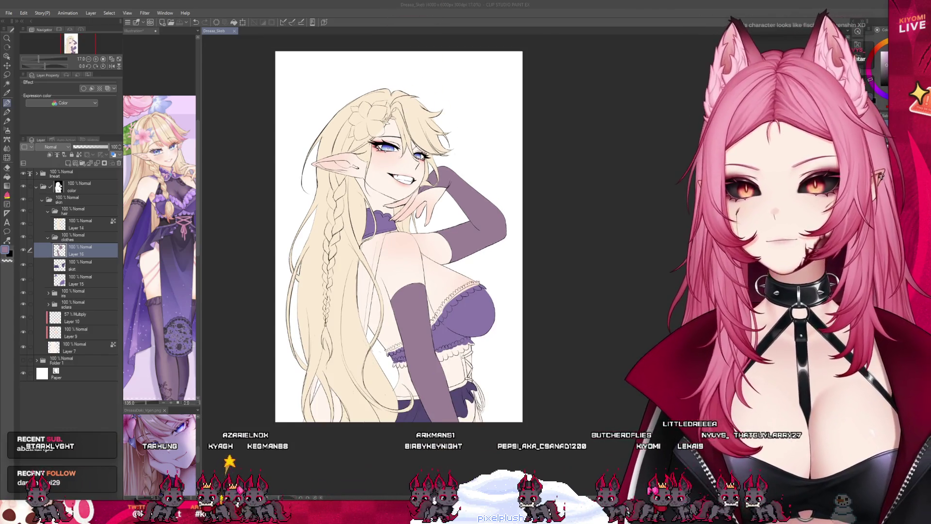
key(ctrl+plus)
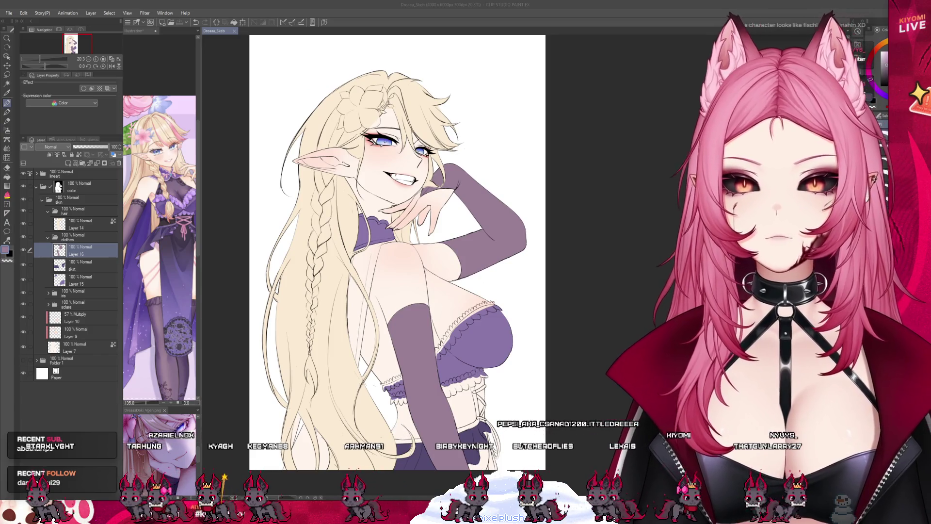
key(ctrl+Tab)
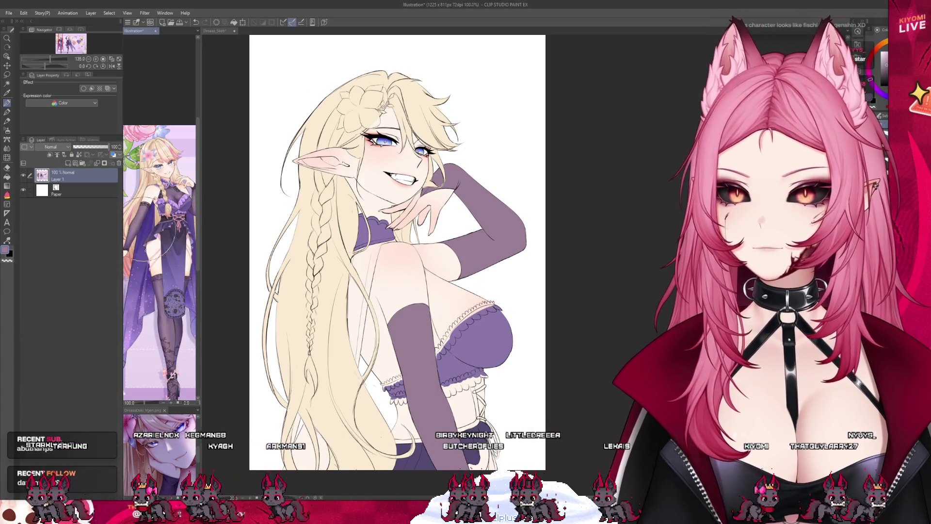
key(ctrl+Tab)
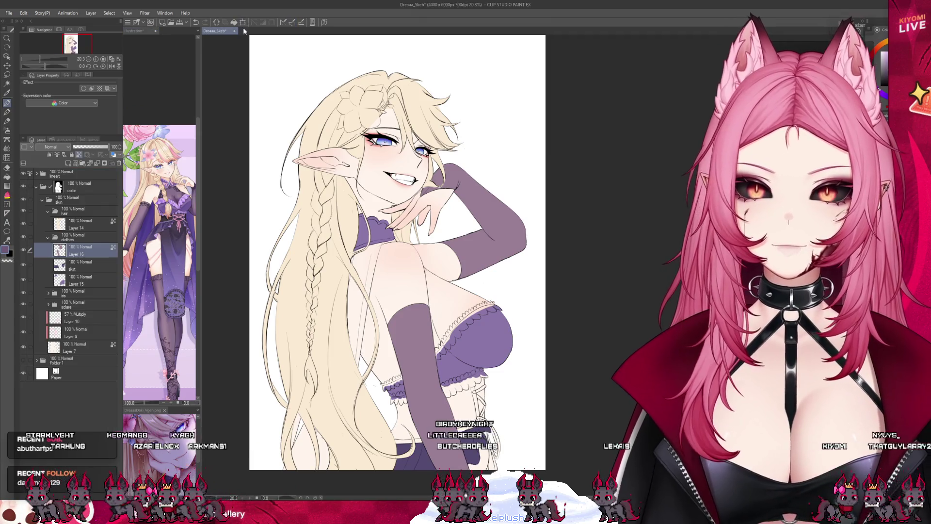
key(alt+BackSpace)
key(ctrl+Tab)
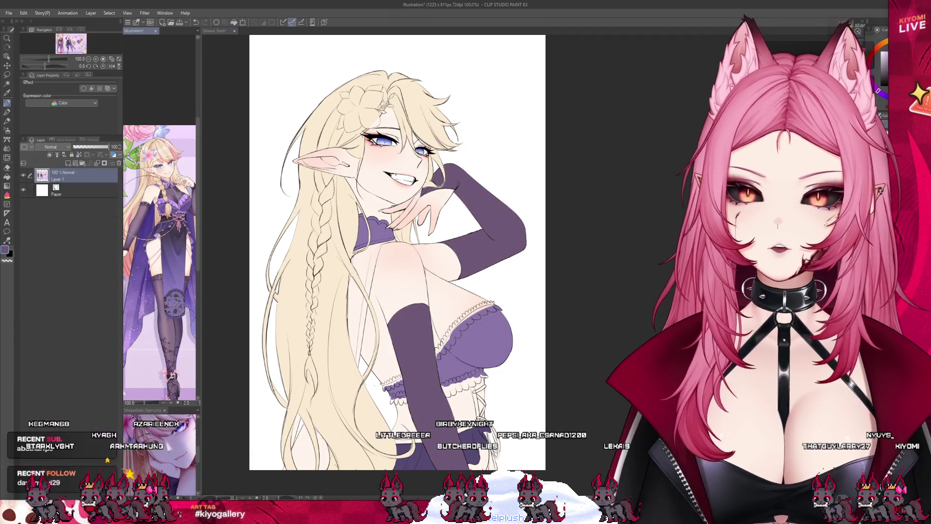
key(ctrl+Tab)
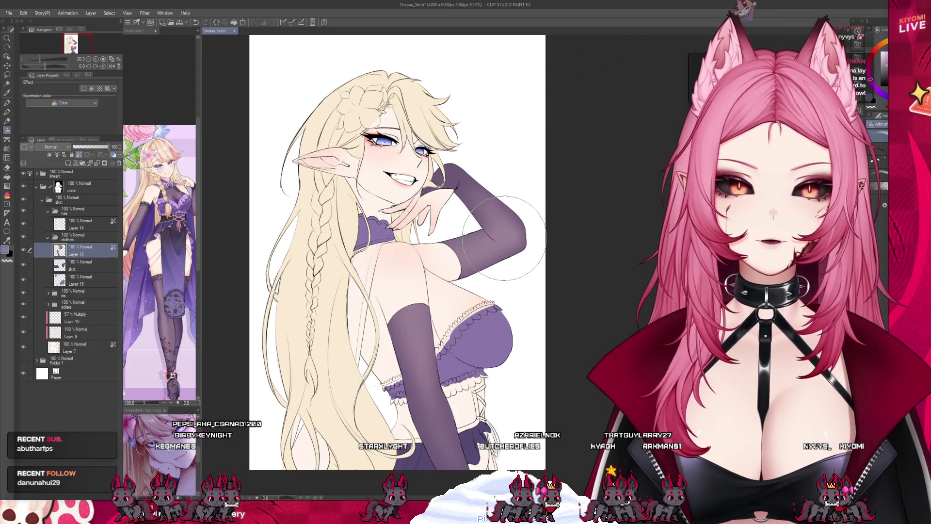
Zoom in and out over the illustration to review the blocked-in outfit colours
scroll(435, 235, down, 3)
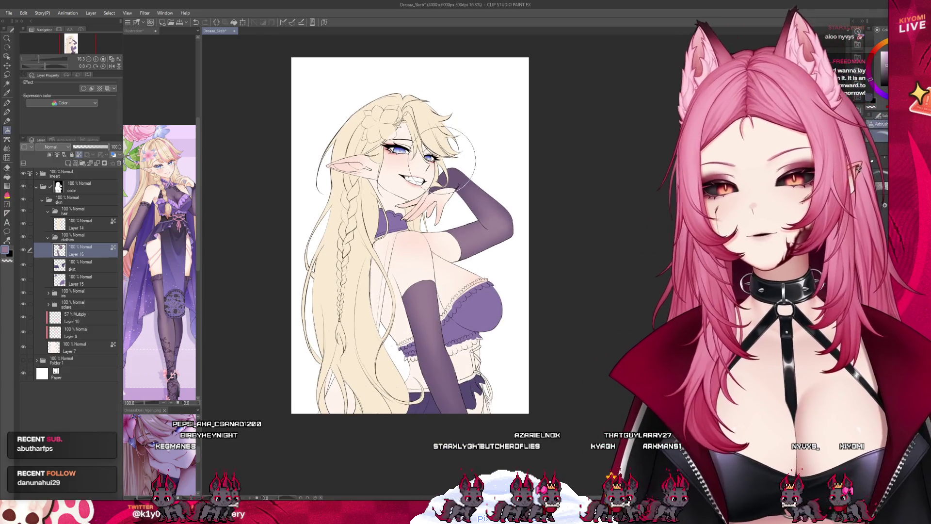
scroll(421, 224, up, 3)
scroll(421, 224, down, 1)
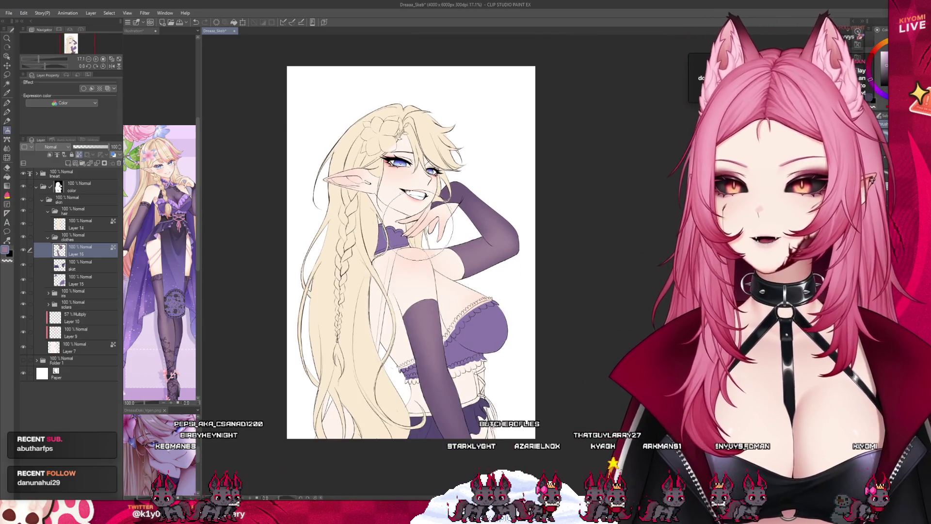
scroll(421, 224, up, 2)
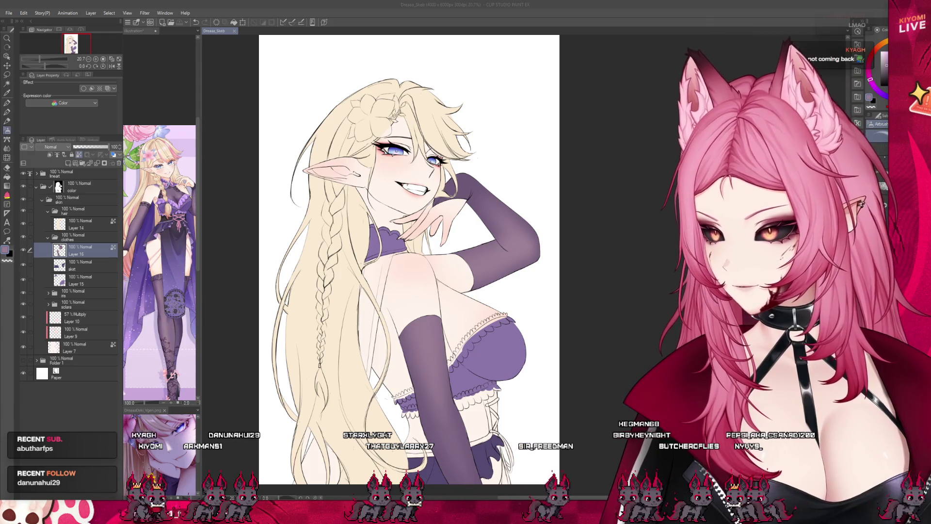
scroll(436, 262, up, 1)
scroll(405, 262, up, 1)
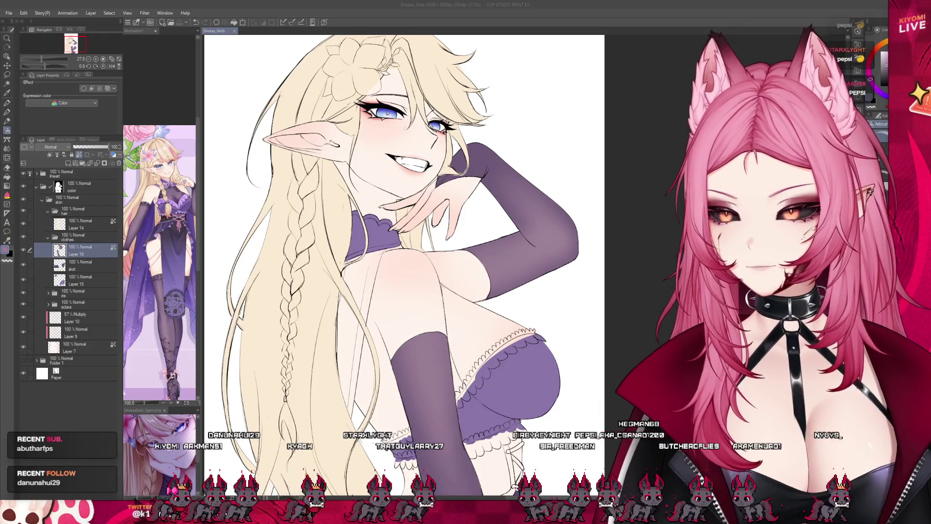
scroll(405, 262, down, 2)
scroll(401, 254, up, 1)
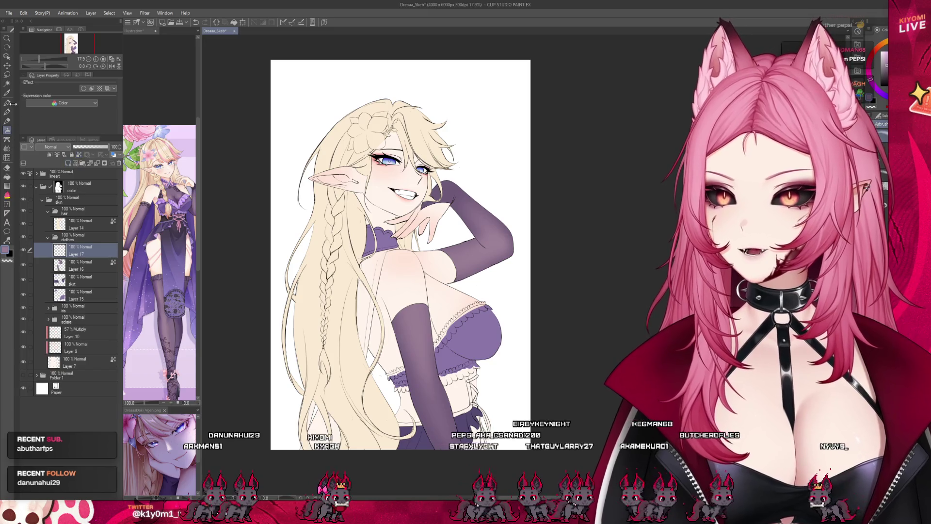
Check the reference image, then return to the Dreaaa_Skeb illustration
click(148, 250)
scroll(148, 250, up, 4)
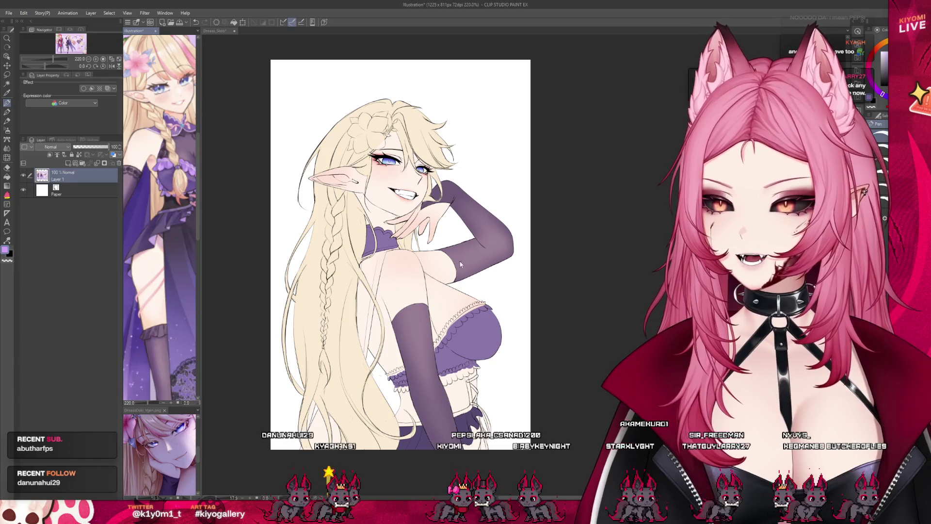
click(447, 348)
scroll(447, 347, up, 2)
scroll(447, 347, up, 3)
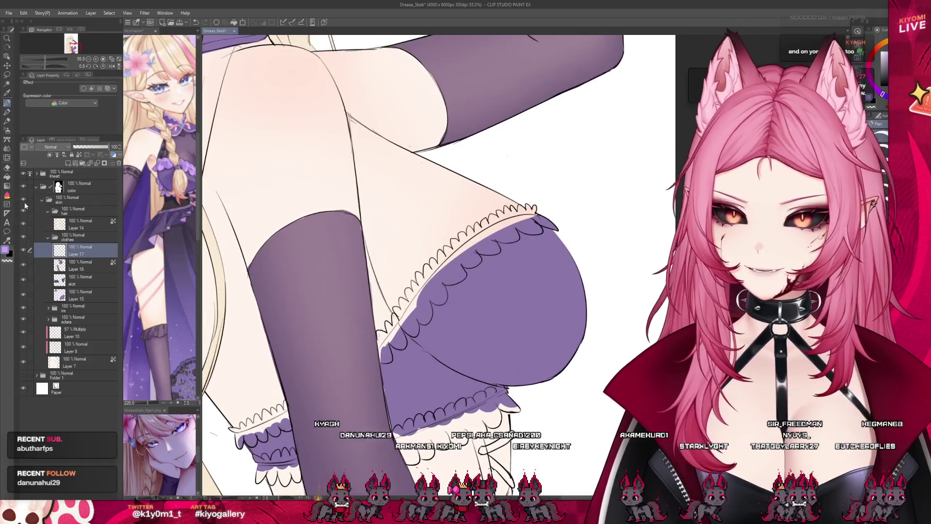
Fill the bodice-edge and lower lace ruffles light lavender, then select the Pen and Layer 15
key(j)
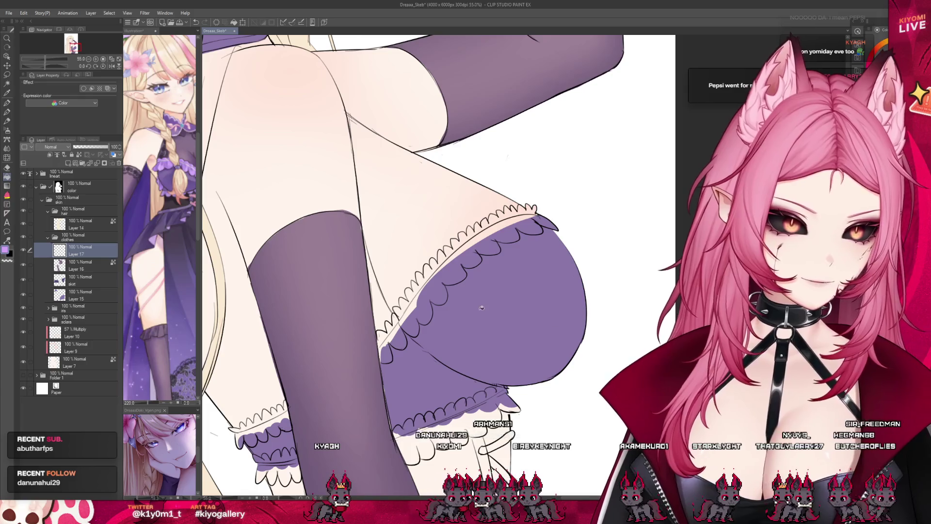
click(424, 288)
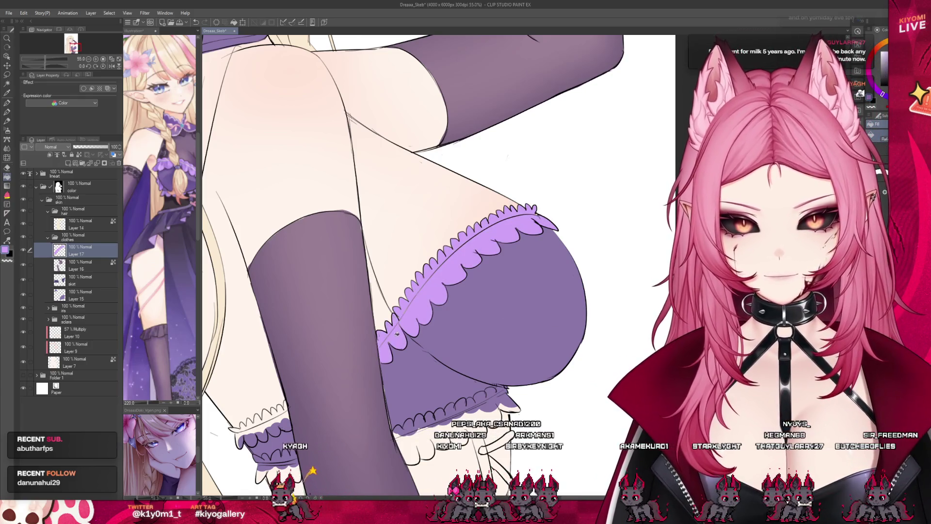
scroll(320, 364, down, 2)
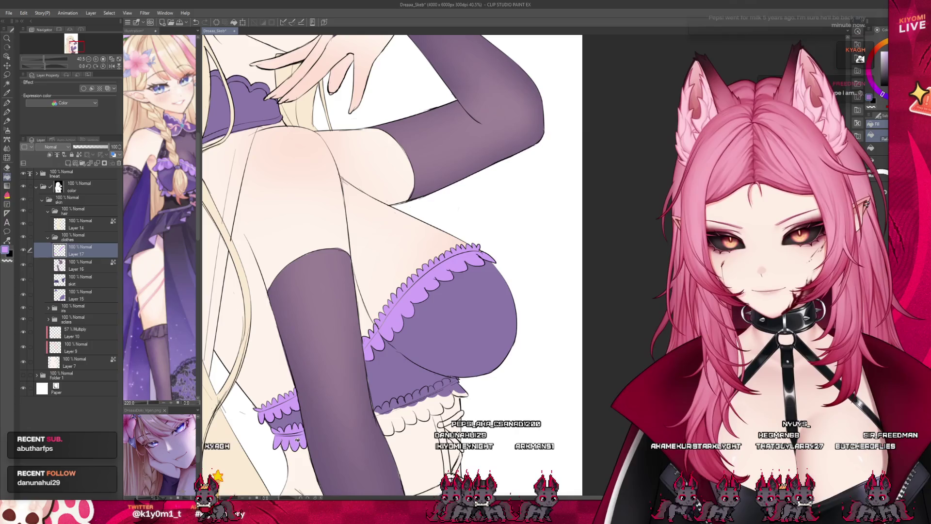
click(388, 417)
scroll(458, 351, down, 2)
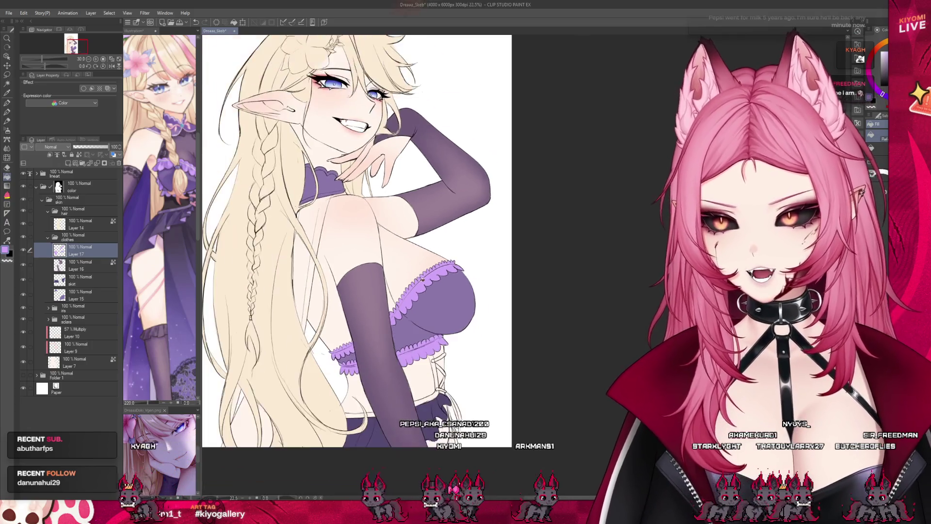
scroll(510, 396, up, 3)
scroll(509, 397, up, 4)
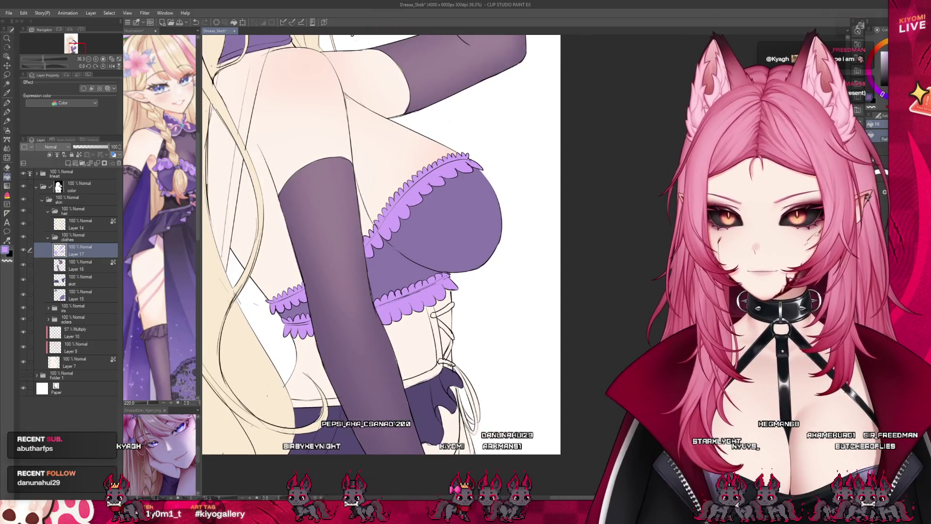
scroll(499, 406, down, 2)
scroll(361, 291, up, 3)
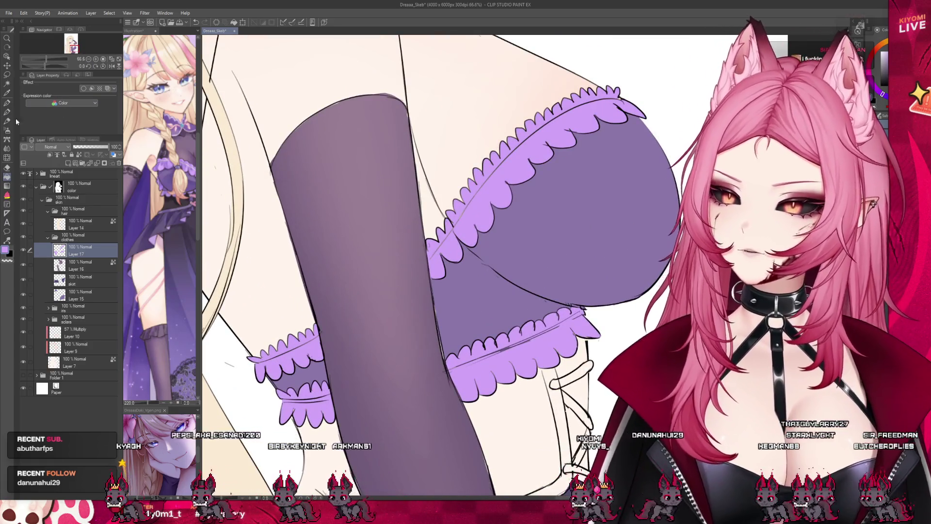
click(7, 103)
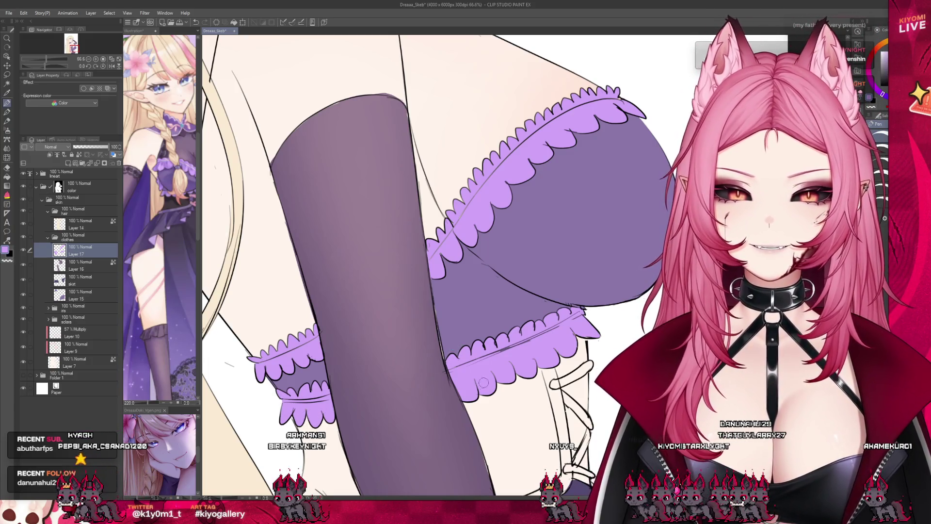
click(90, 294)
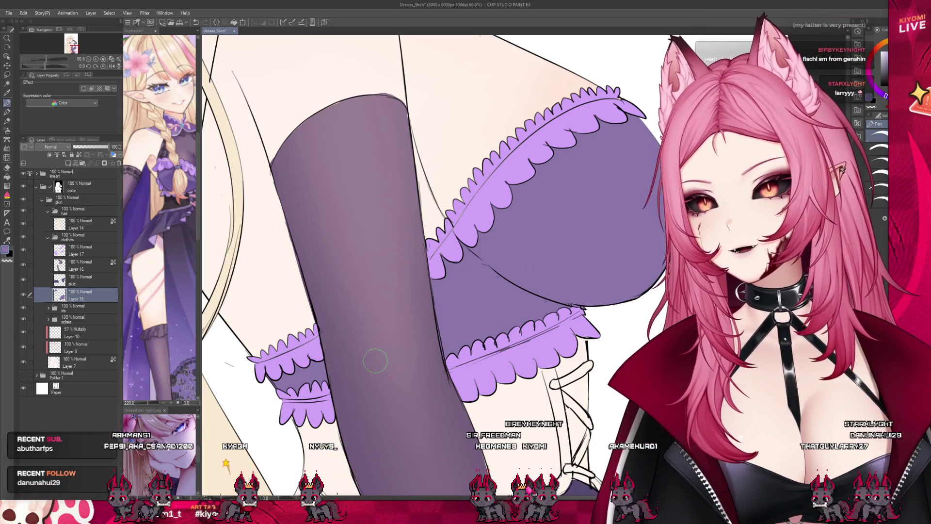
scroll(375, 360, down, 5)
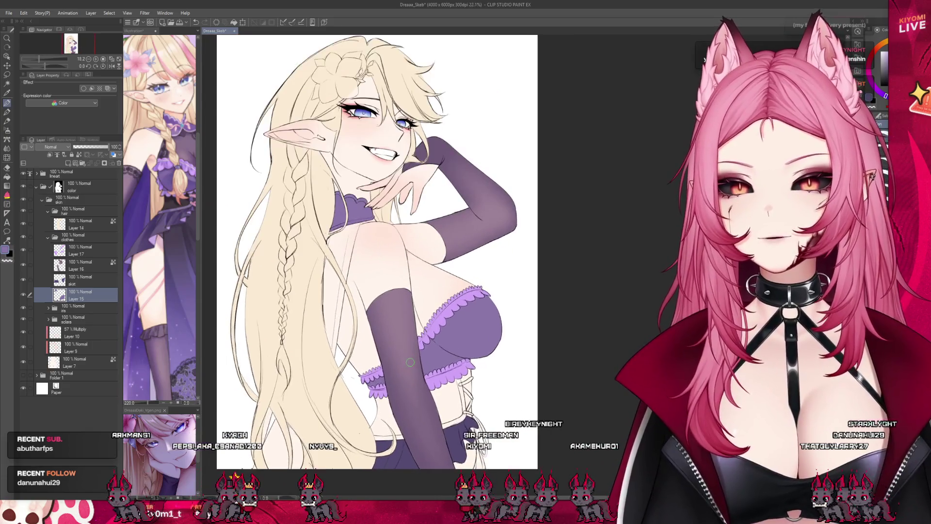
scroll(410, 363, up, 1)
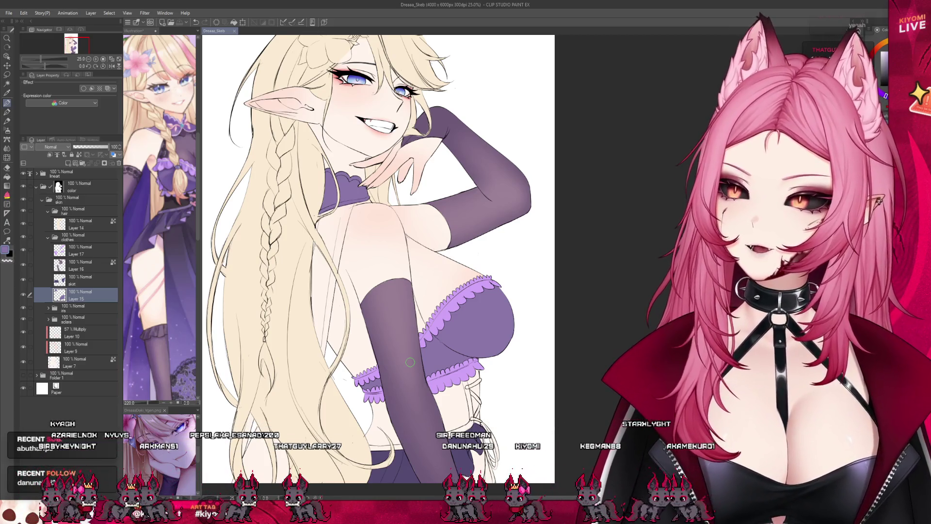
scroll(333, 227, down, 2)
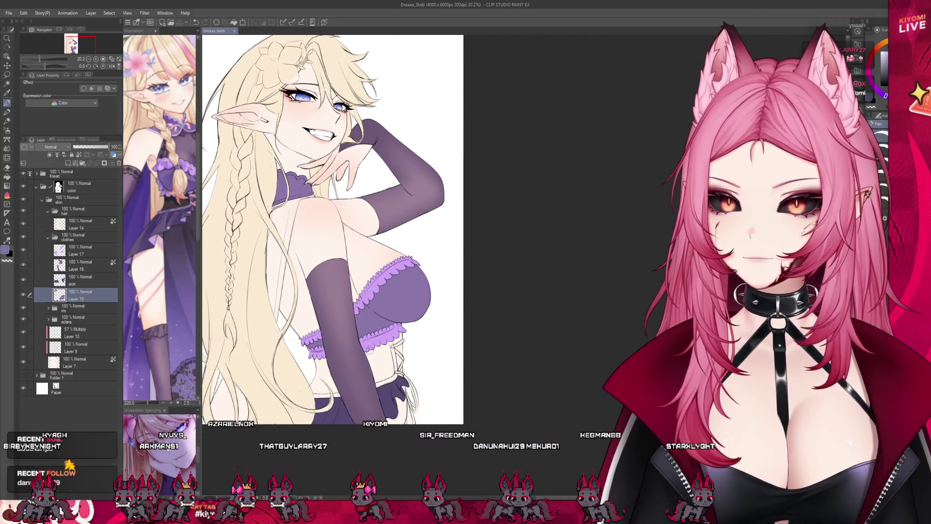
scroll(333, 262, up, 2)
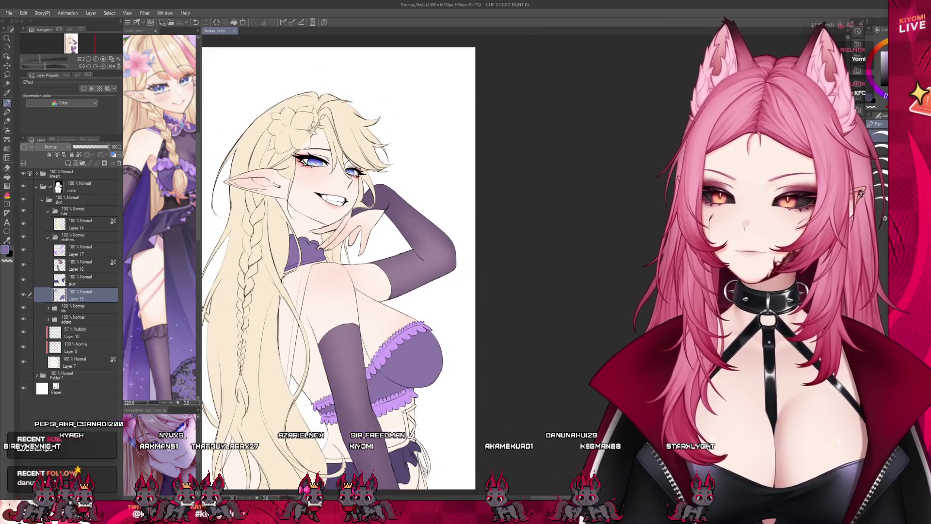
scroll(325, 295, up, 1)
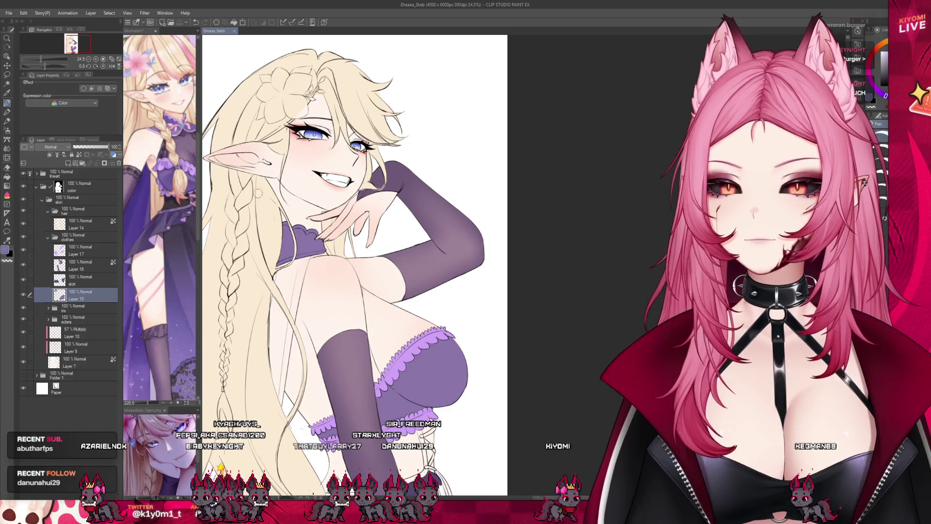
key(alt+bracketright)
scroll(383, 199, down, 2)
scroll(384, 199, up, 2)
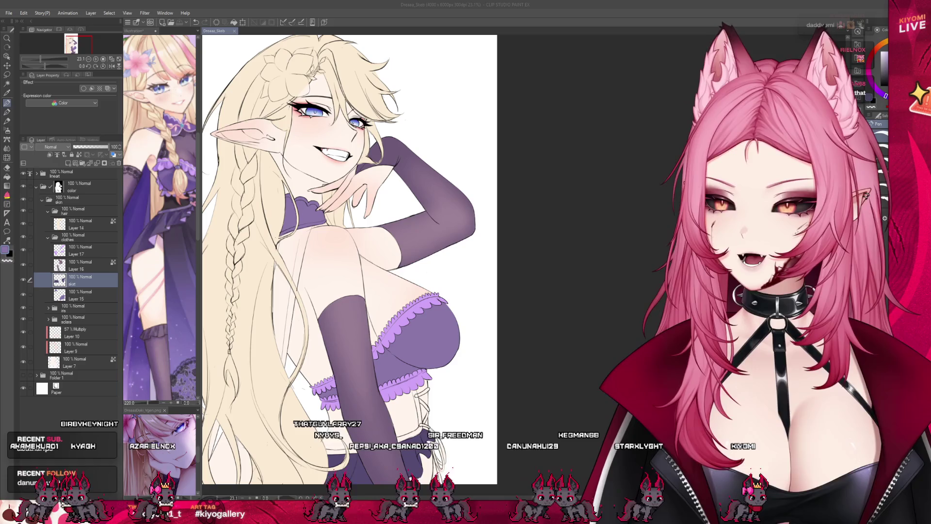
key(ctrl+plus)
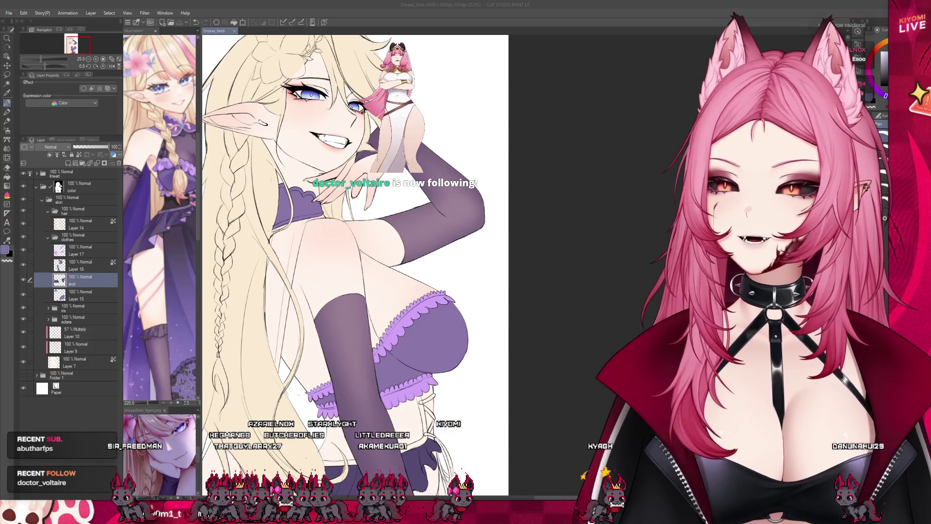
scroll(400, 262, down, 3)
scroll(405, 262, up, 2)
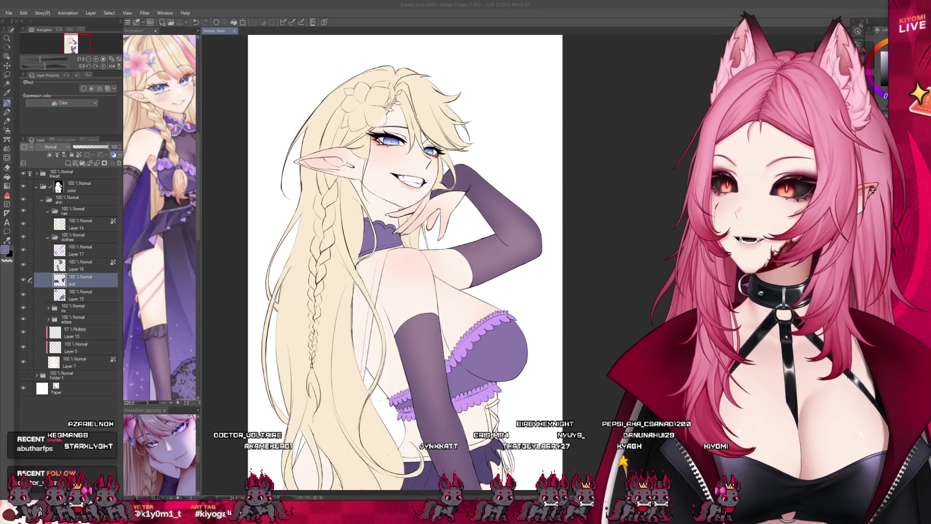
Add a new empty layer above Layer 17 in the clothes folder, checking the reference illustration
key(ctrl+plus)
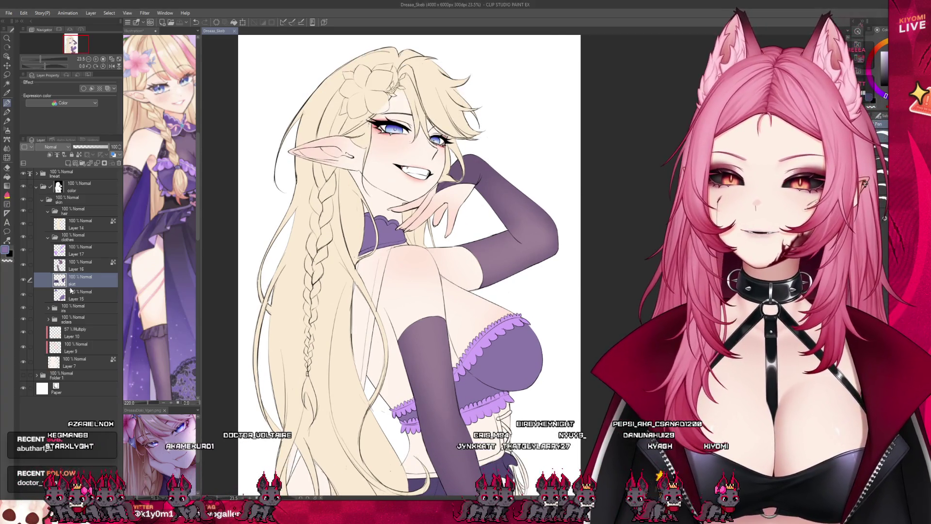
click(80, 250)
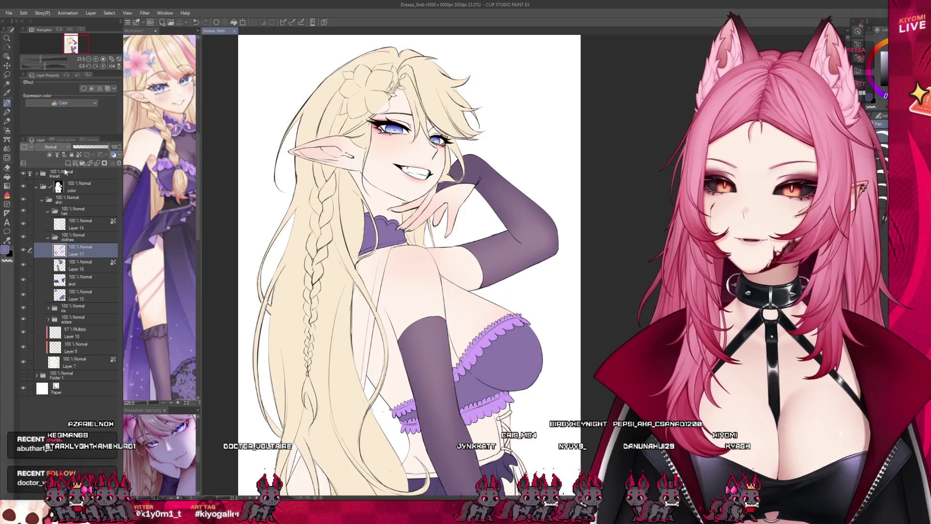
click(67, 164)
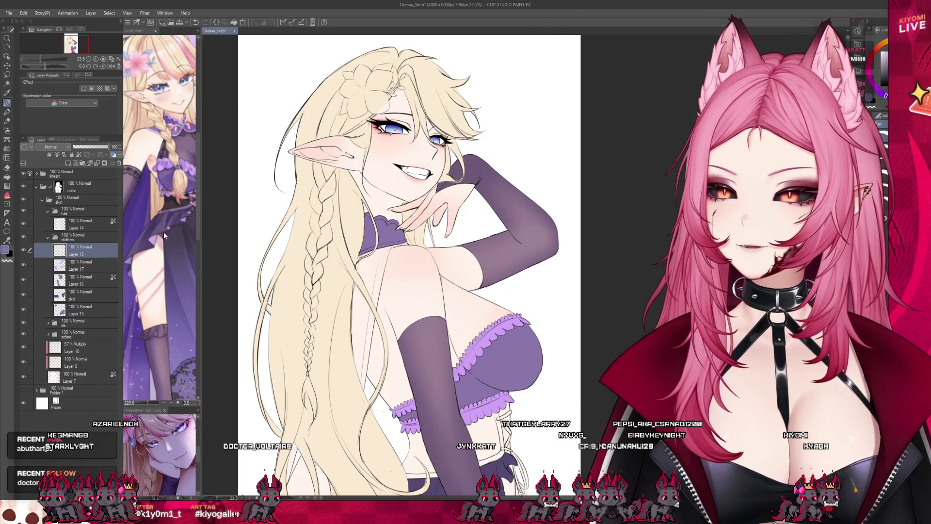
click(164, 235)
scroll(164, 214, down, 3)
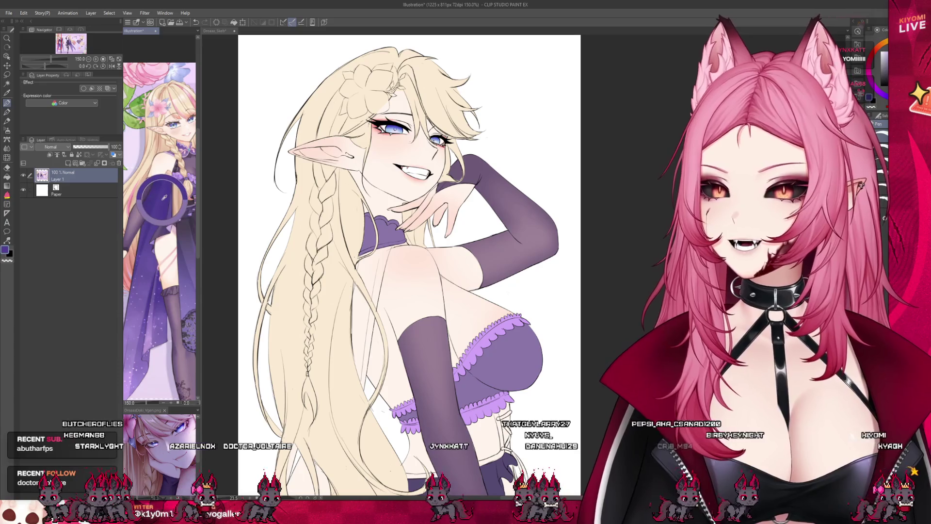
click(399, 249)
scroll(399, 249, up, 1)
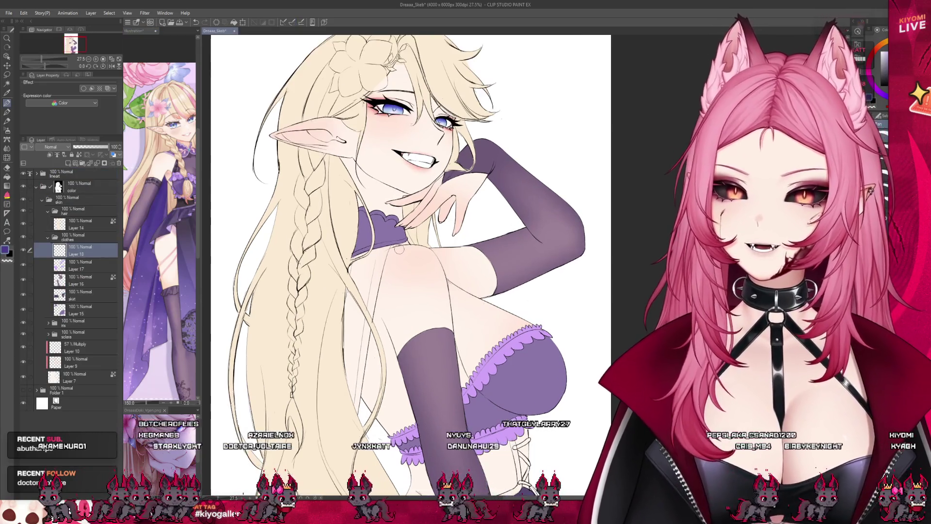
Move Layer 18 below Layer 15 and, at 51% opacity, paint the purple strap and fabric behind the hair
drag(86, 299, 91, 315)
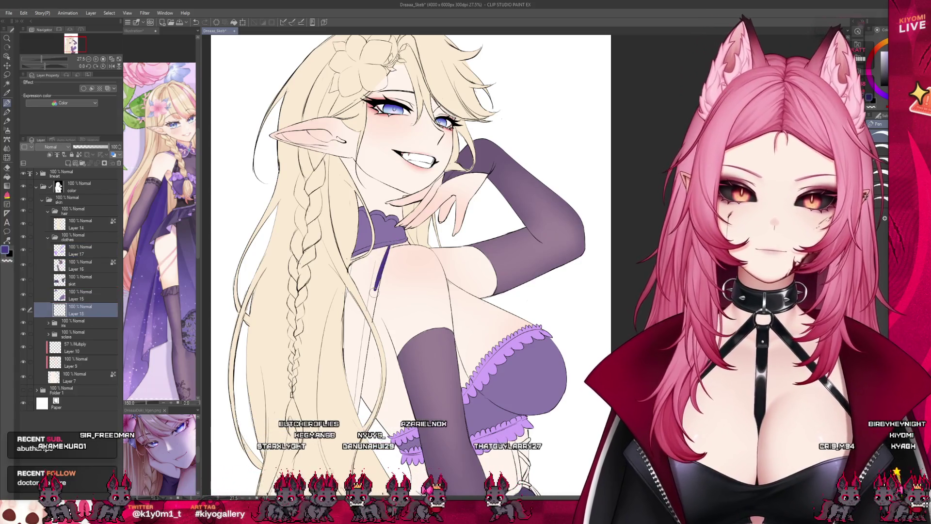
drag(390, 240, 358, 366)
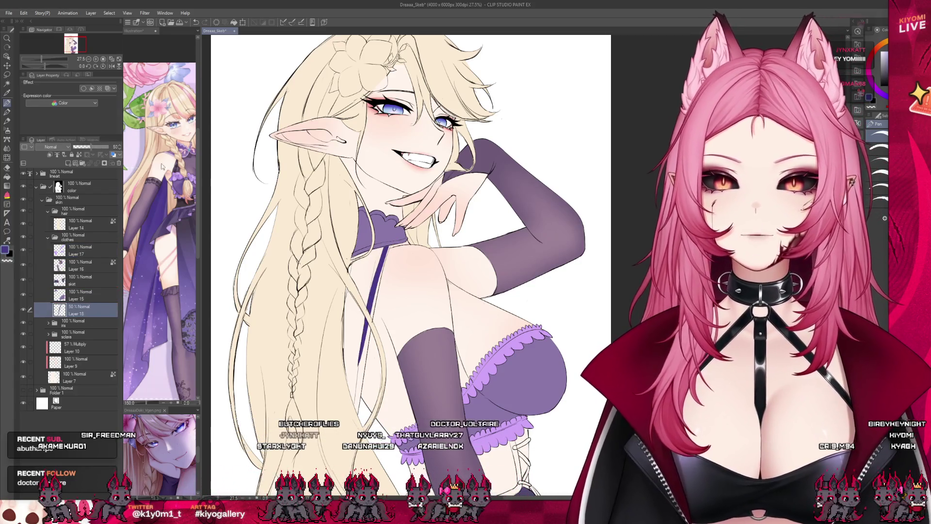
drag(109, 147, 91, 147)
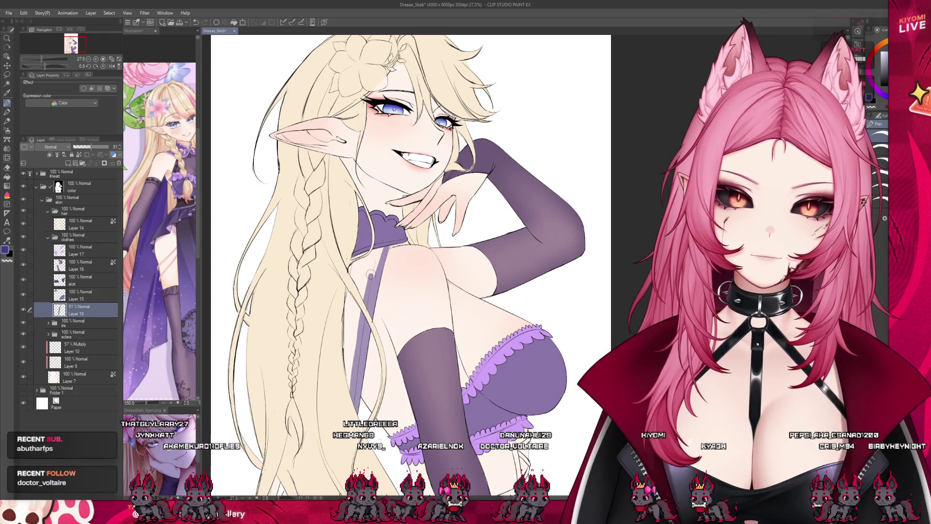
drag(359, 305, 351, 392)
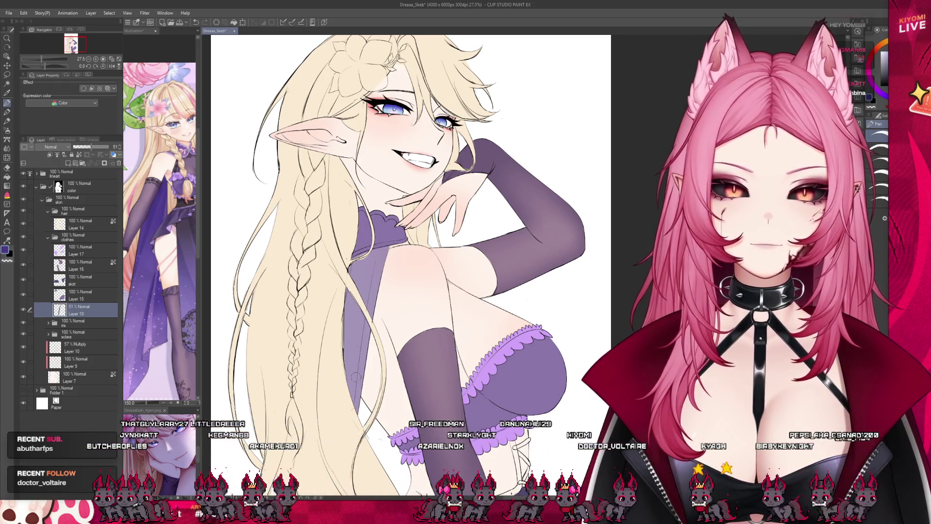
scroll(314, 203, down, 2)
scroll(267, 485, up, 2)
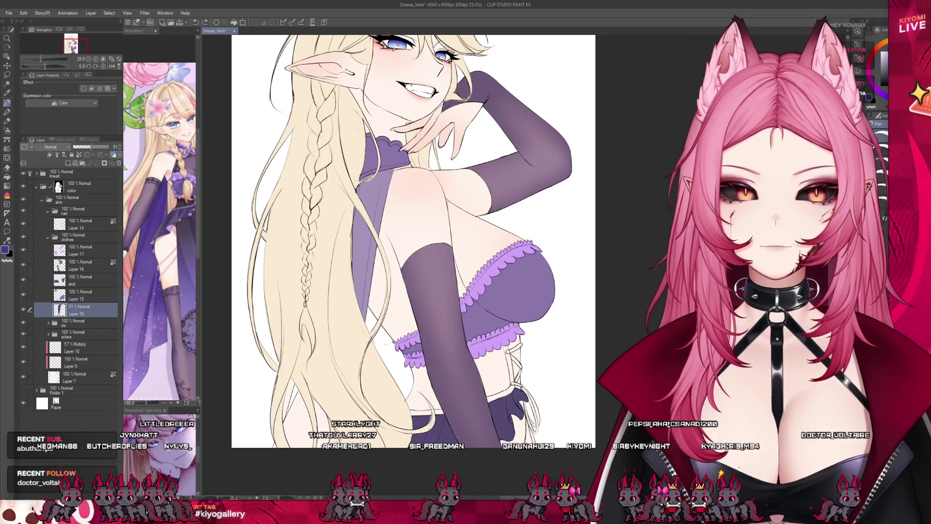
drag(339, 369, 281, 438)
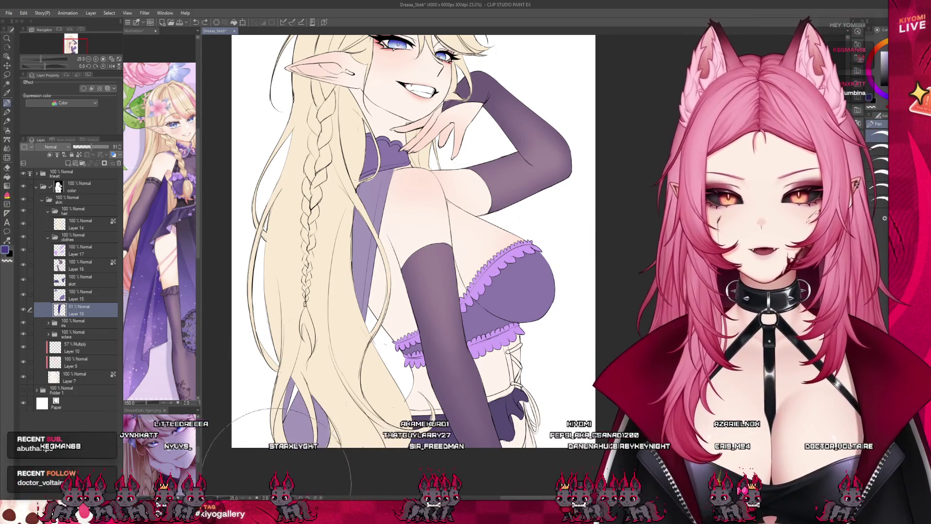
scroll(264, 461, down, 2)
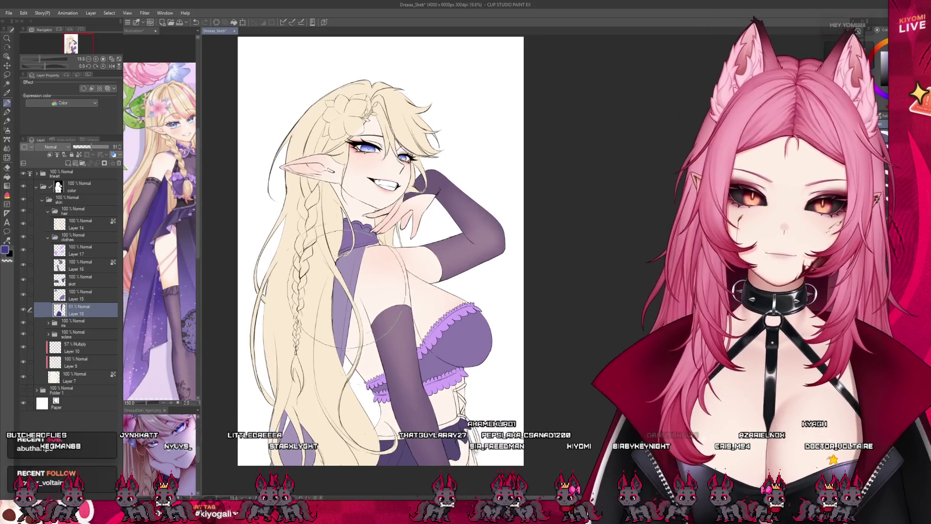
Return Layer 18 to 100% opacity and add a new empty layer above it
drag(91, 146, 109, 147)
scroll(293, 194, down, 1)
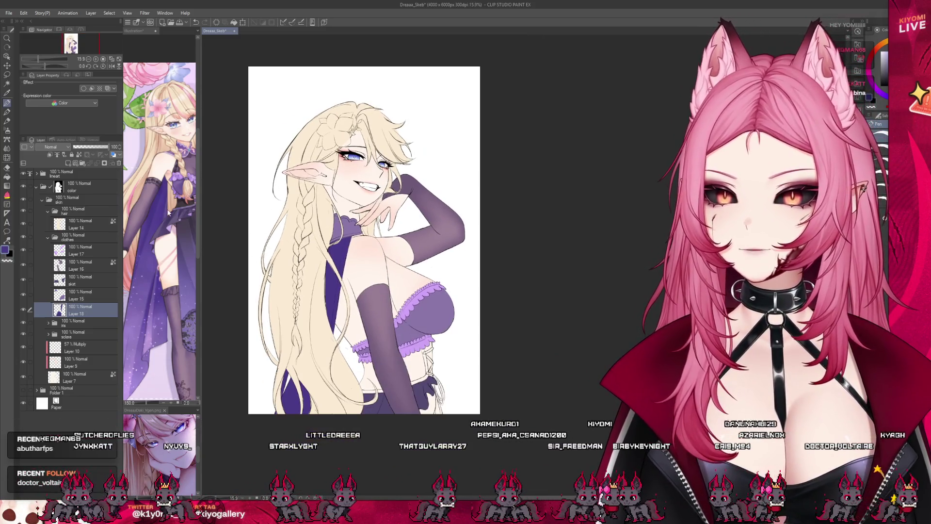
scroll(419, 368, up, 3)
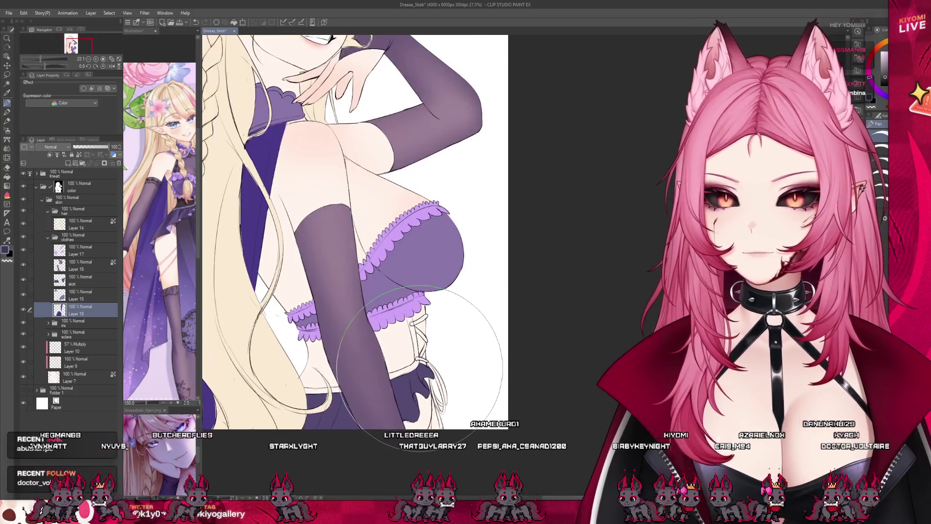
scroll(419, 369, up, 1)
scroll(419, 369, down, 3)
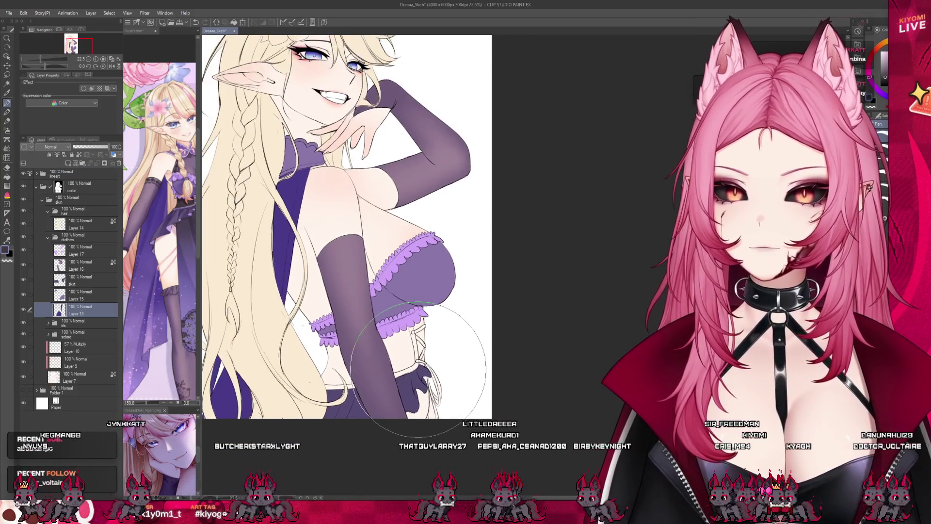
scroll(418, 361, up, 2)
scroll(418, 361, up, 1)
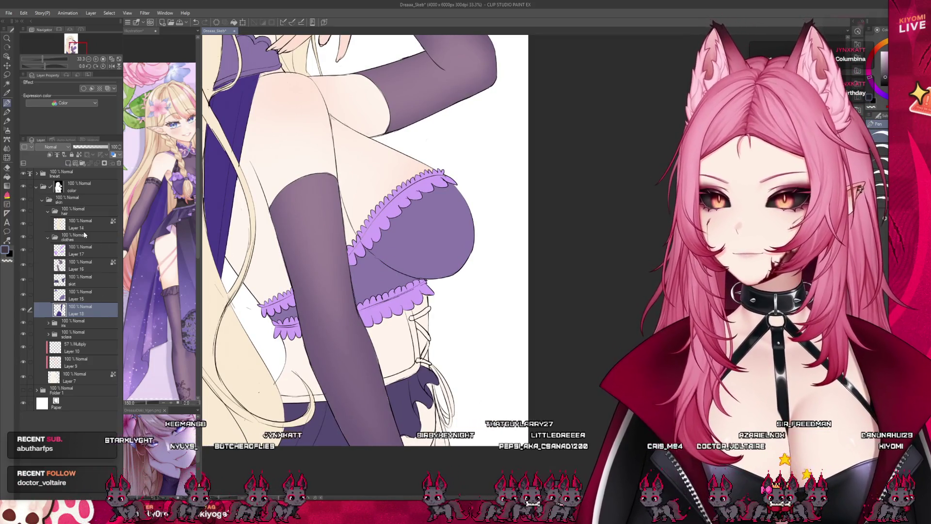
click(68, 164)
scroll(351, 342, up, 3)
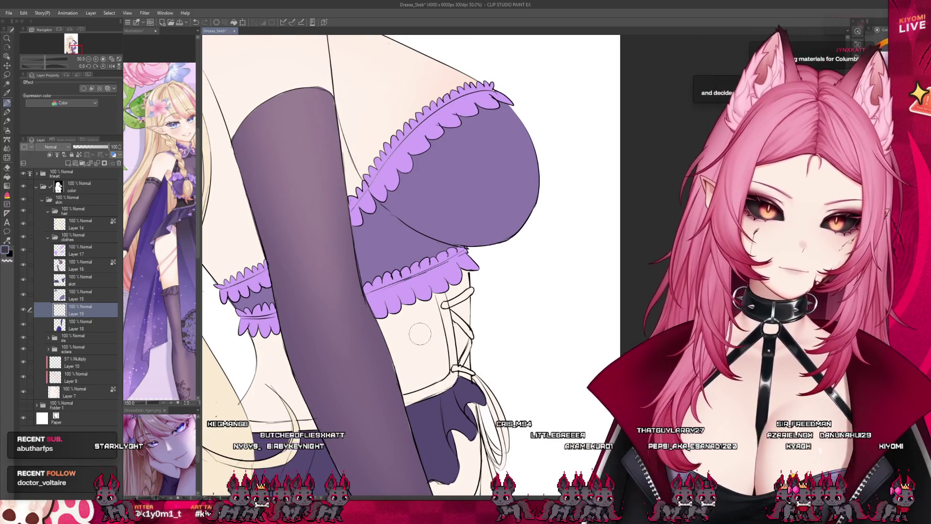
Brush dark charcoal over the elf's corset area beneath the bra on the new layer
mouse_move(441, 386)
mouse_down()
mouse_move(439, 280)
mouse_move(410, 376)
mouse_up()
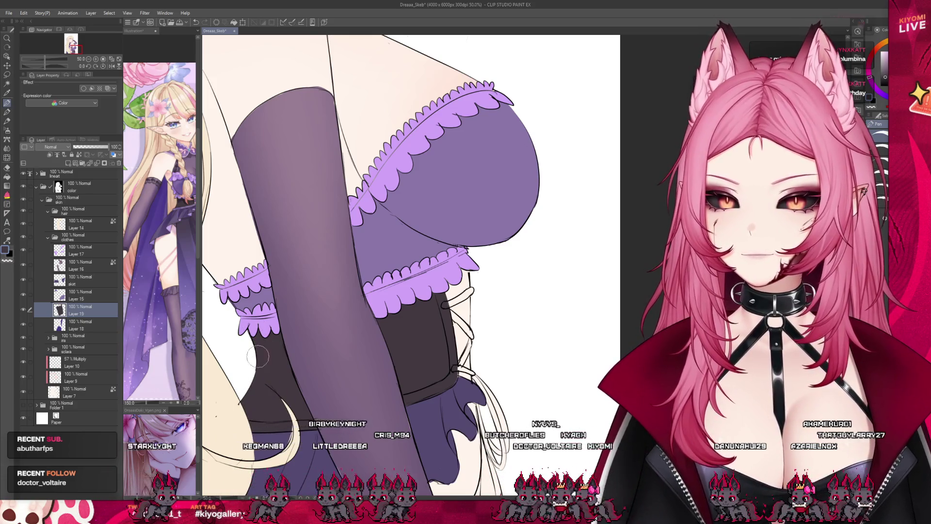
scroll(317, 285, down, 3)
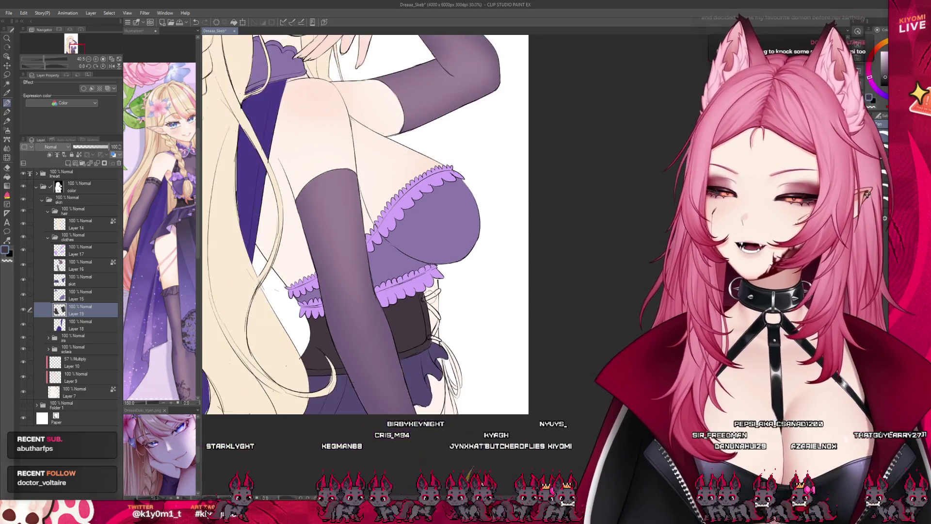
scroll(467, 405, up, 2)
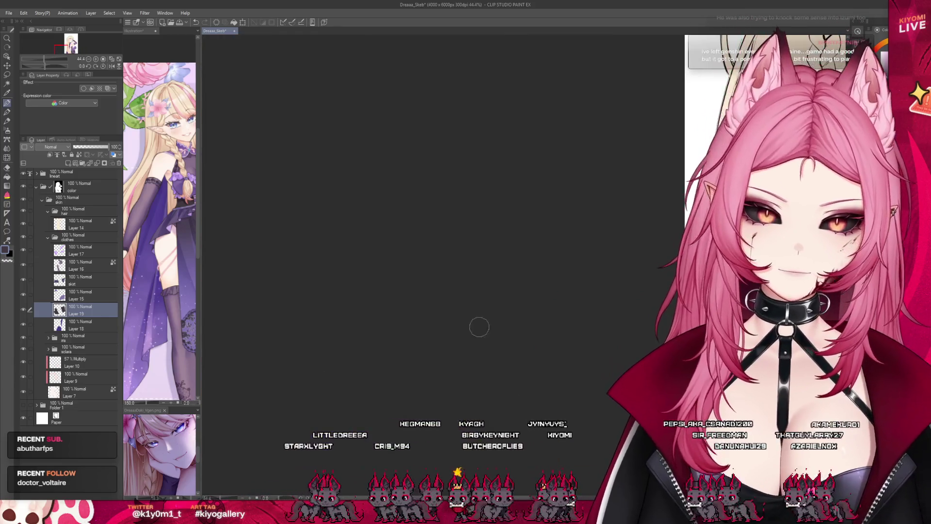
scroll(536, 350, up, 2)
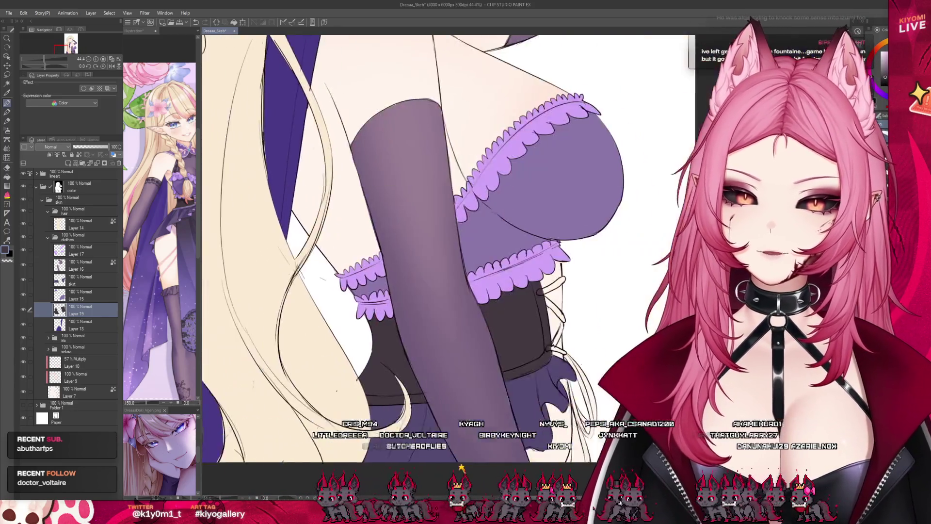
scroll(536, 349, up, 1)
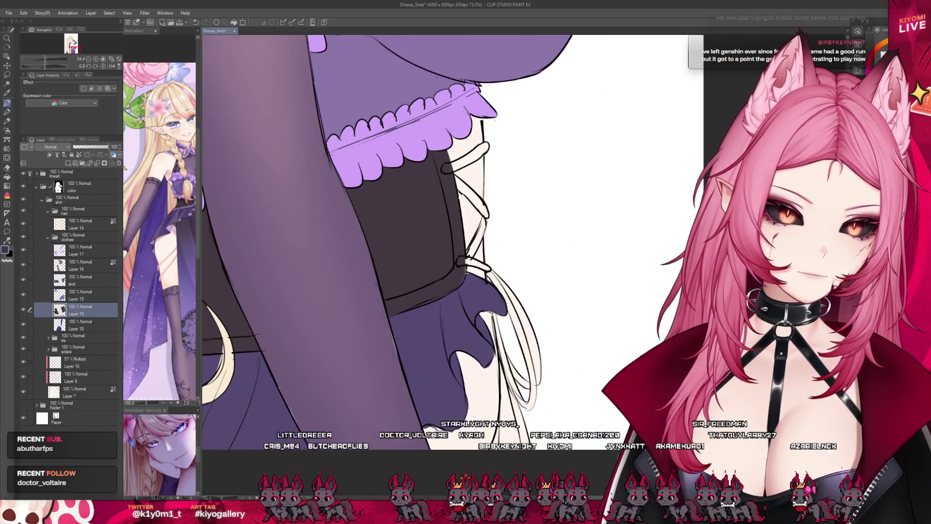
scroll(468, 368, down, 4)
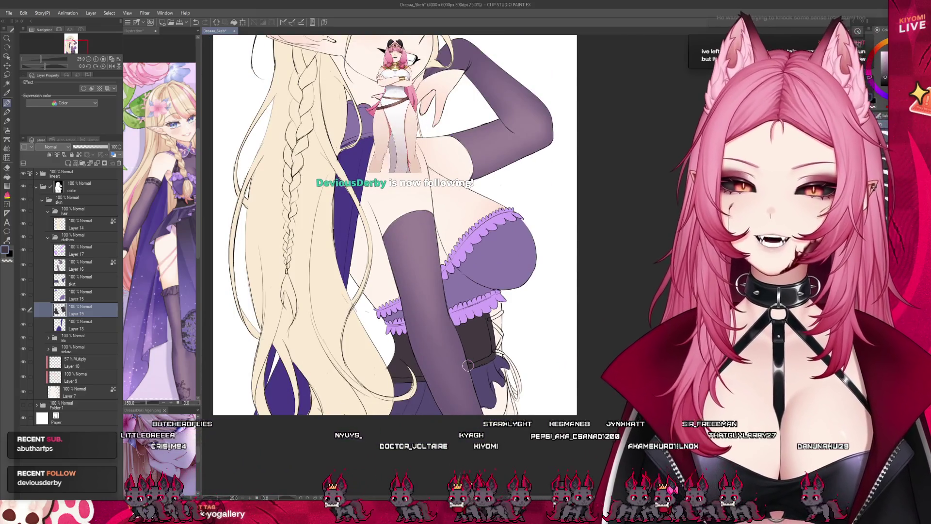
scroll(468, 369, down, 1)
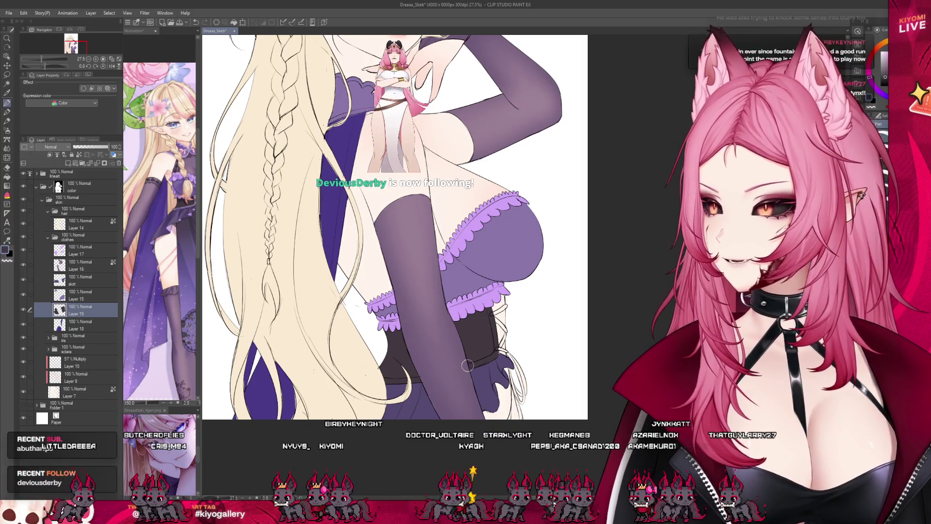
scroll(450, 357, down, 3)
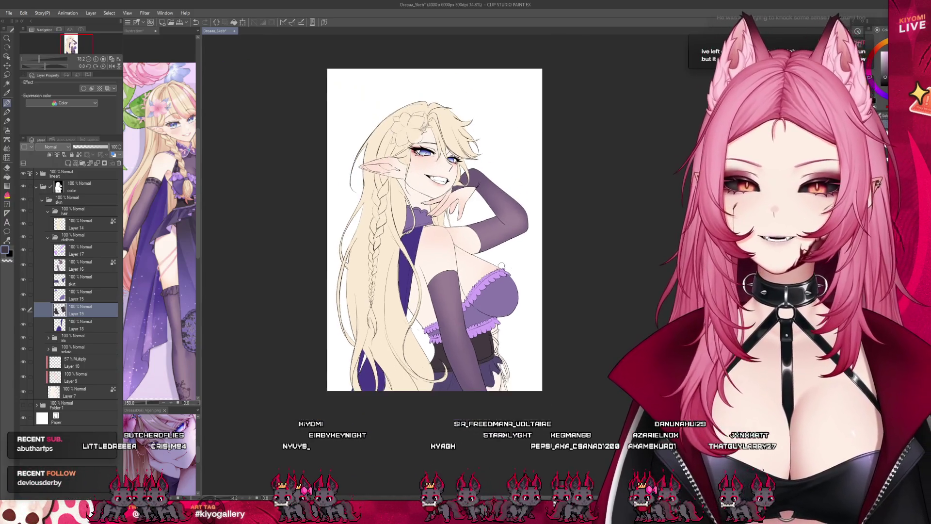
scroll(498, 232, up, 3)
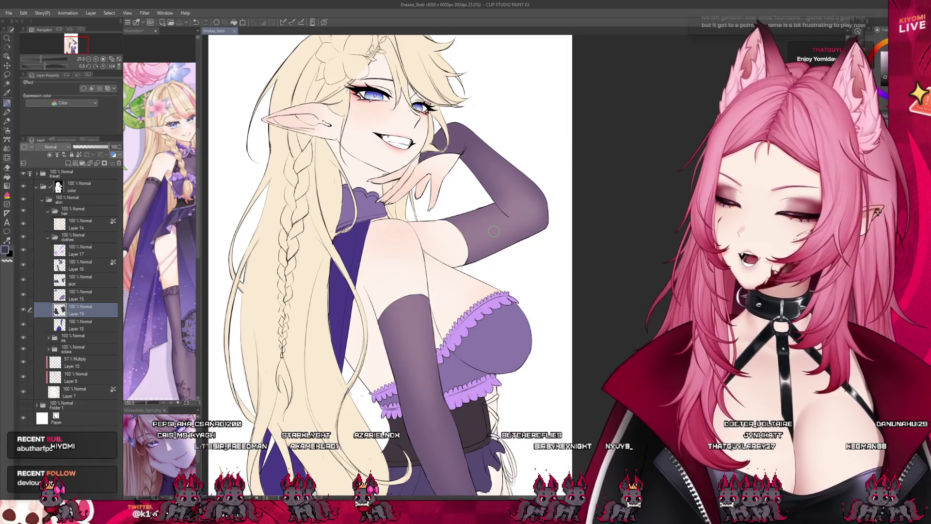
scroll(491, 213, up, 4)
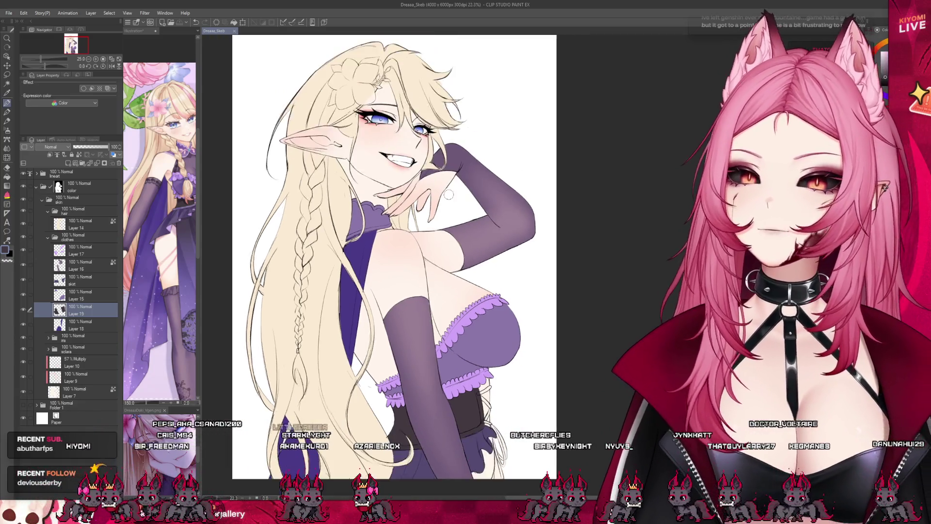
On Layer 14, repaint the blonde hair edge where it crosses the gloved arm
scroll(434, 124, up, 2)
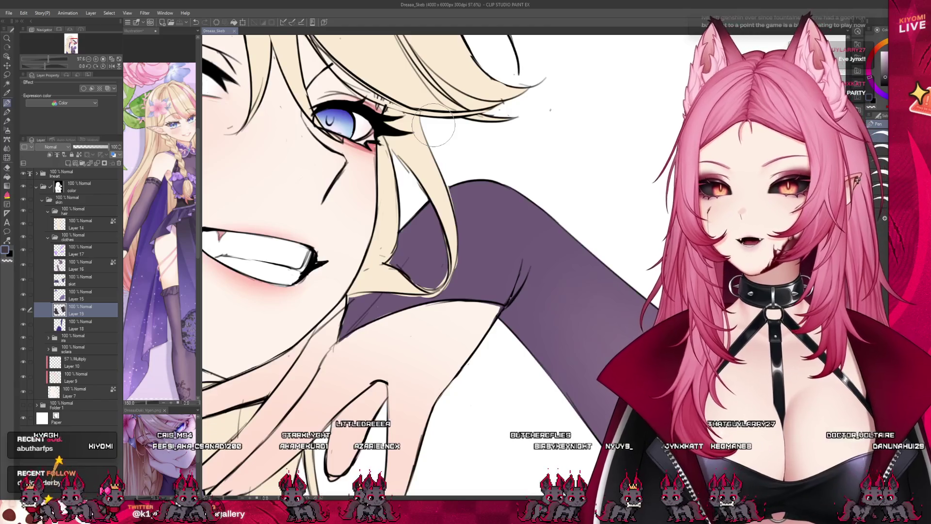
click(90, 253)
click(83, 229)
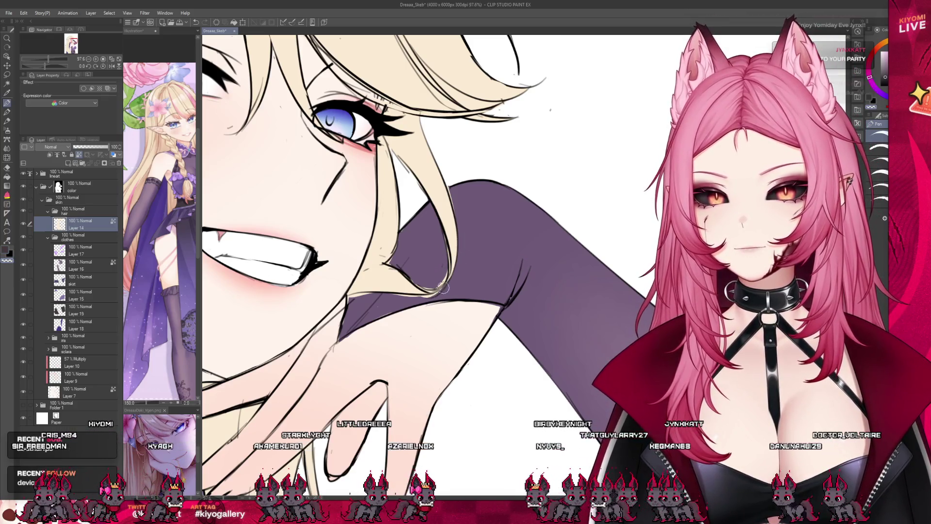
drag(433, 296, 377, 295)
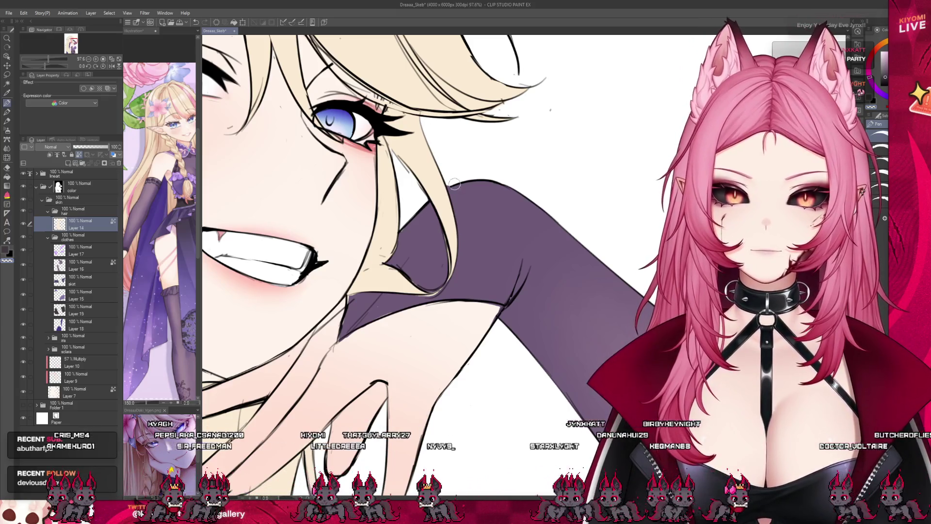
scroll(477, 272, down, 5)
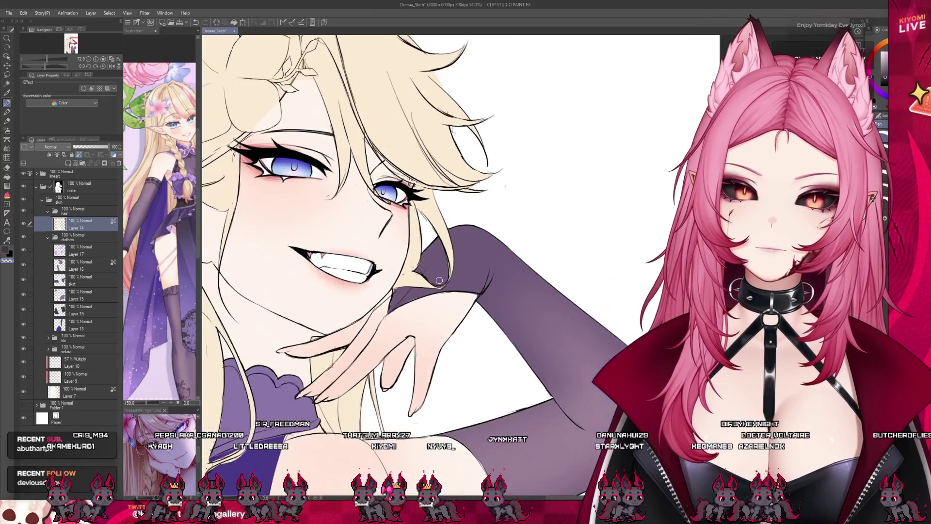
scroll(400, 268, down, 1)
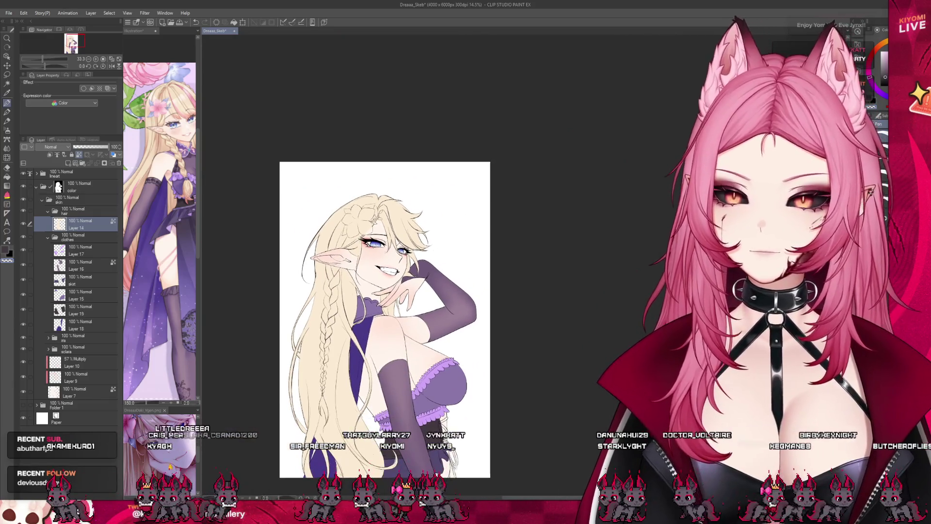
scroll(400, 415, up, 1)
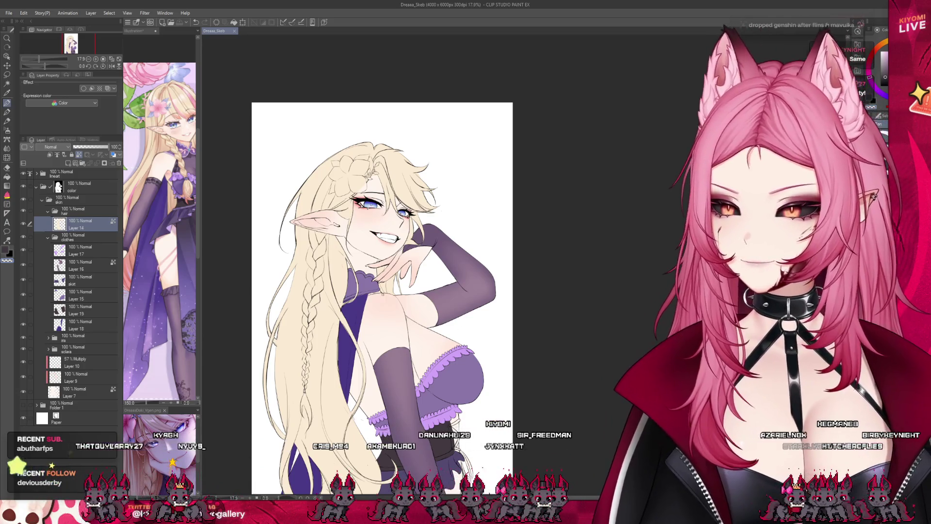
key(ctrl+minus)
key(ctrl+plus)
scroll(362, 377, up, 2)
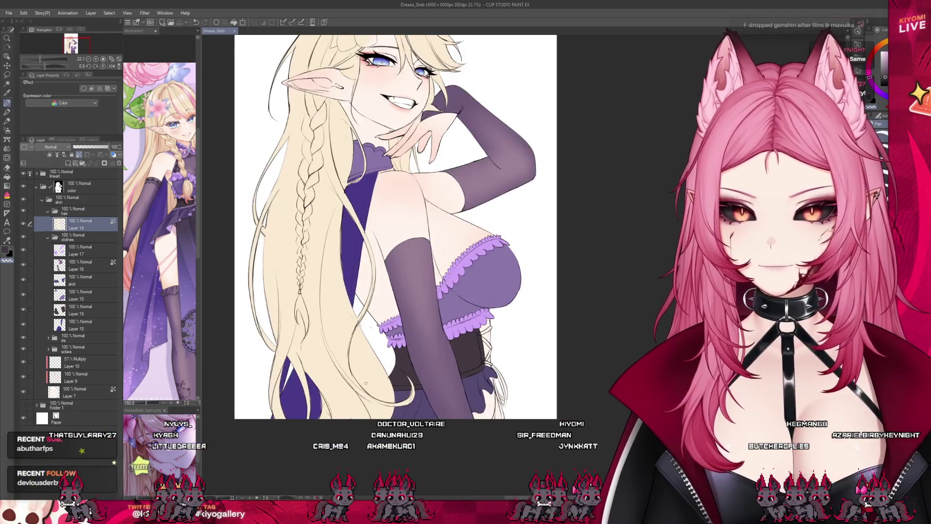
Add a new layer above Layer 18 and paint the corset lacing dark purple
scroll(362, 378, up, 1)
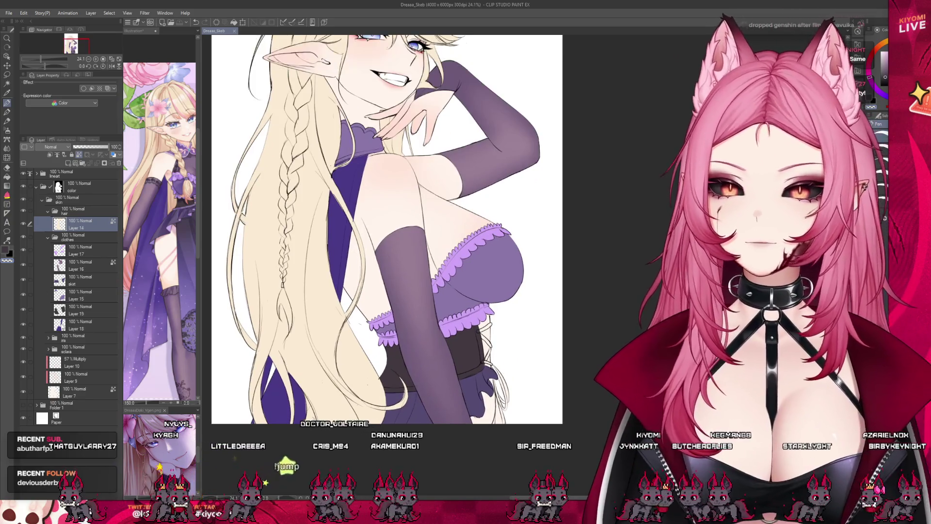
click(82, 324)
click(69, 164)
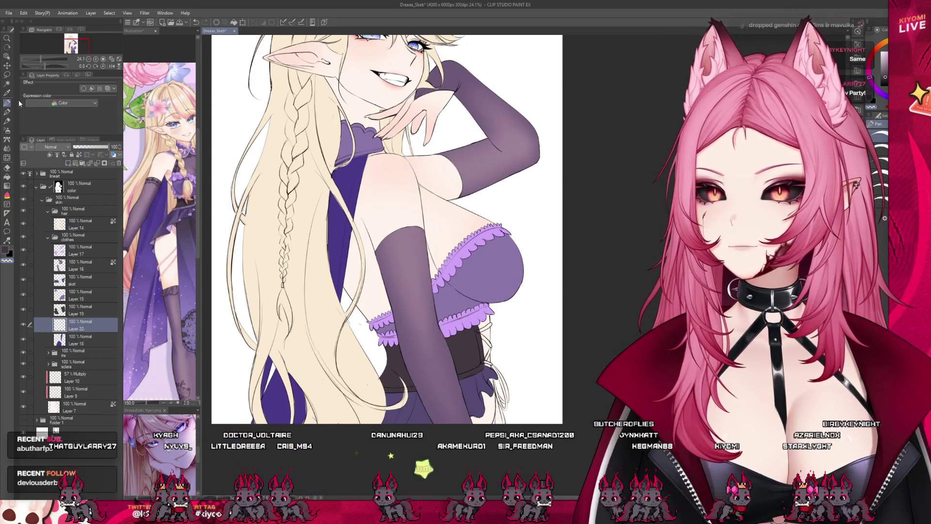
scroll(527, 416, up, 5)
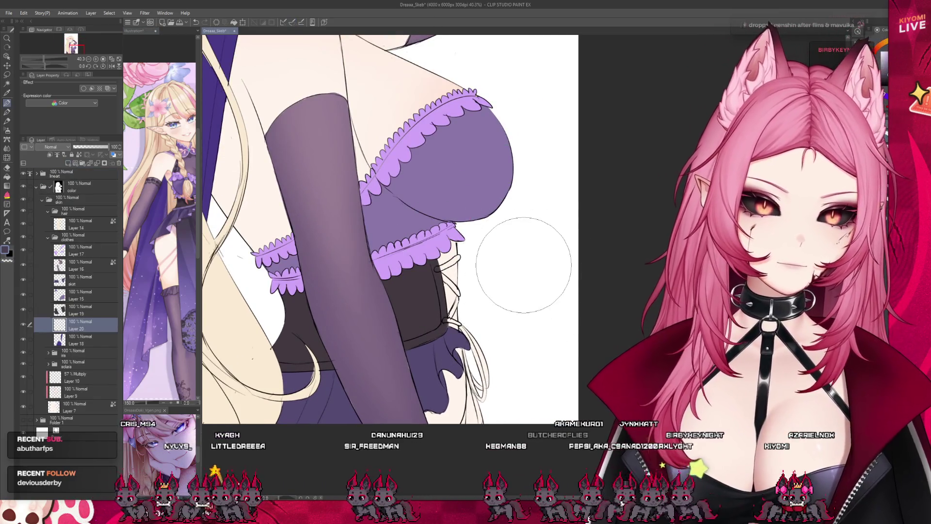
mouse_move(449, 352)
mouse_down()
mouse_move(451, 271)
mouse_move(439, 250)
mouse_up()
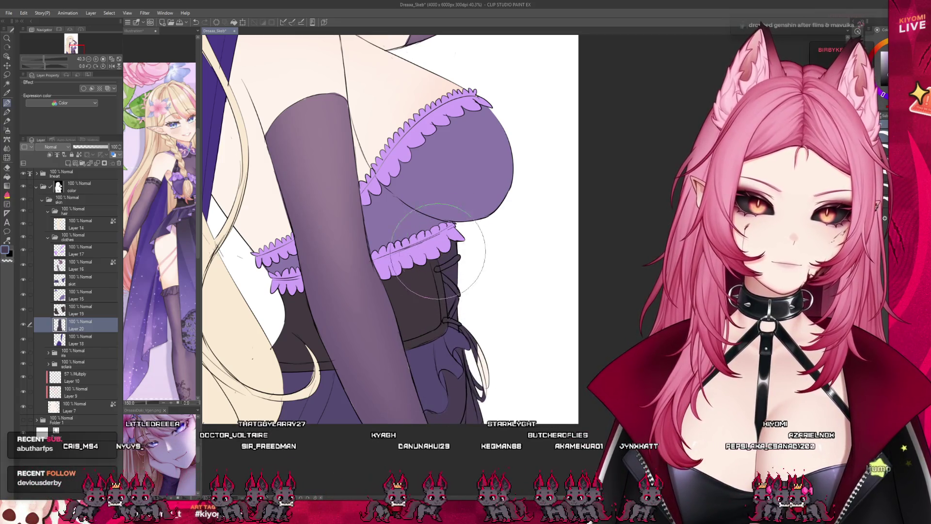
On the color folder's mask, restore a thin strip along the lower bodice
scroll(466, 394, up, 1)
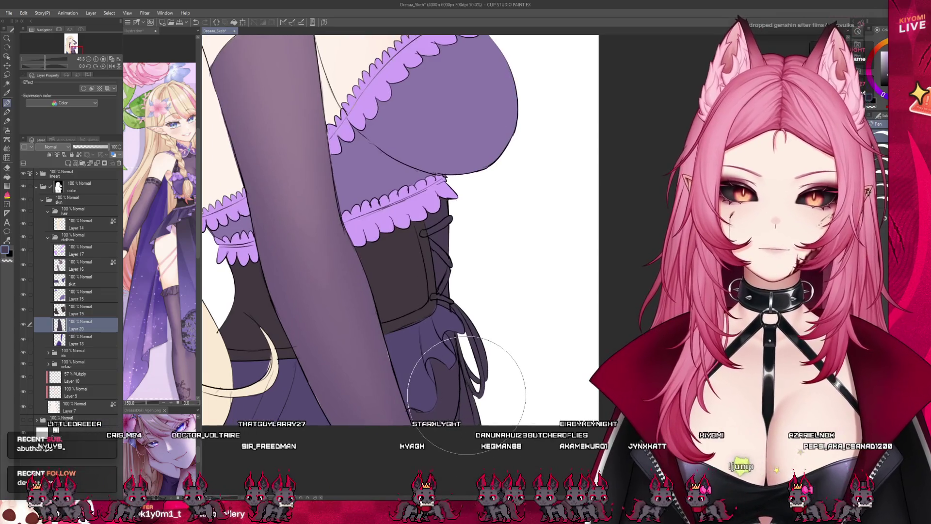
scroll(467, 394, up, 2)
click(58, 187)
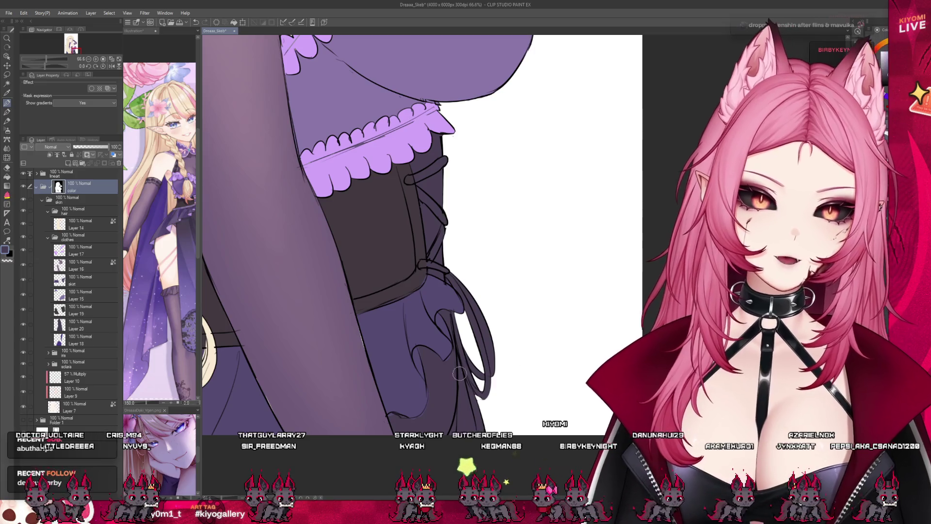
drag(459, 363, 458, 428)
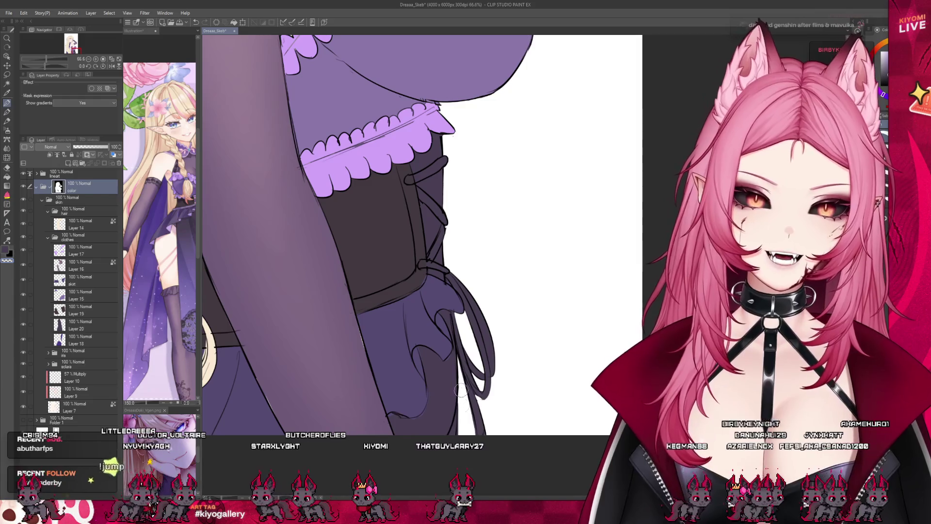
scroll(475, 349, down, 8)
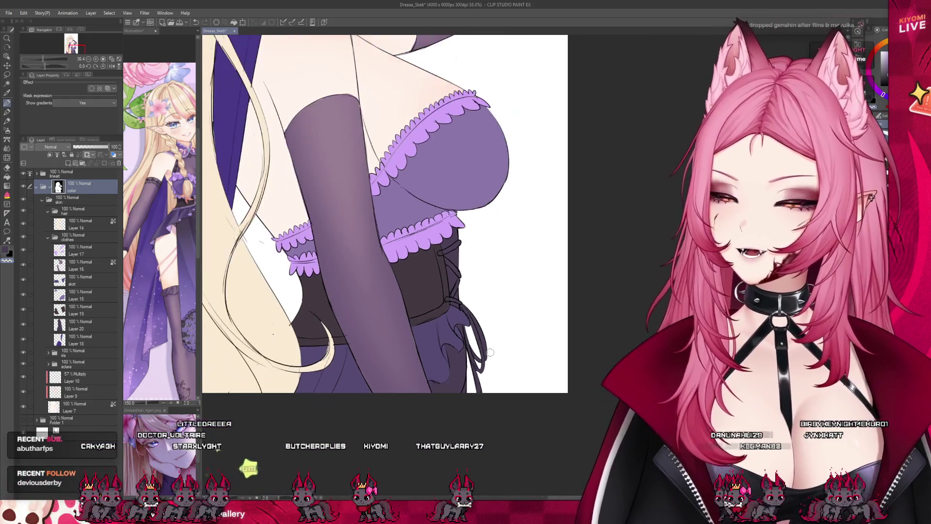
scroll(464, 397, up, 1)
scroll(464, 397, down, 1)
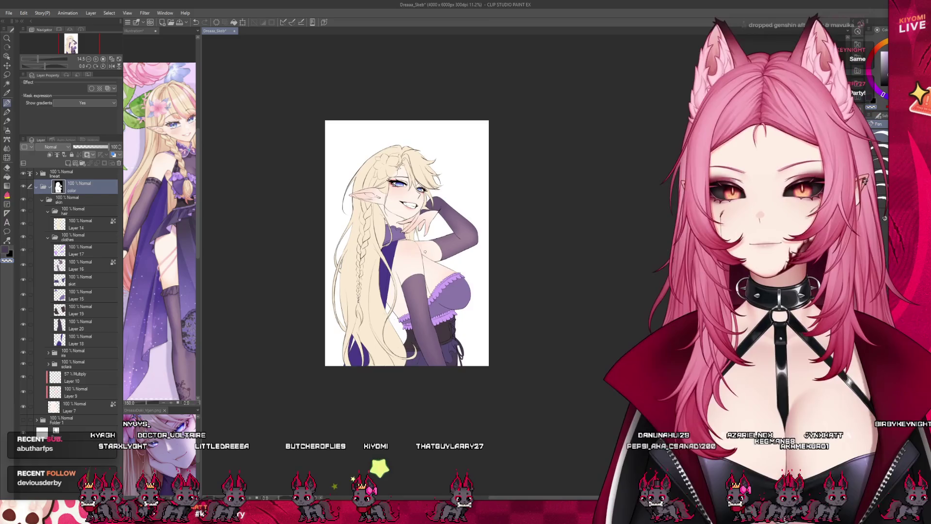
Save the illustration, select Layer 18, and sample purple from the reference with the brush
scroll(464, 398, up, 2)
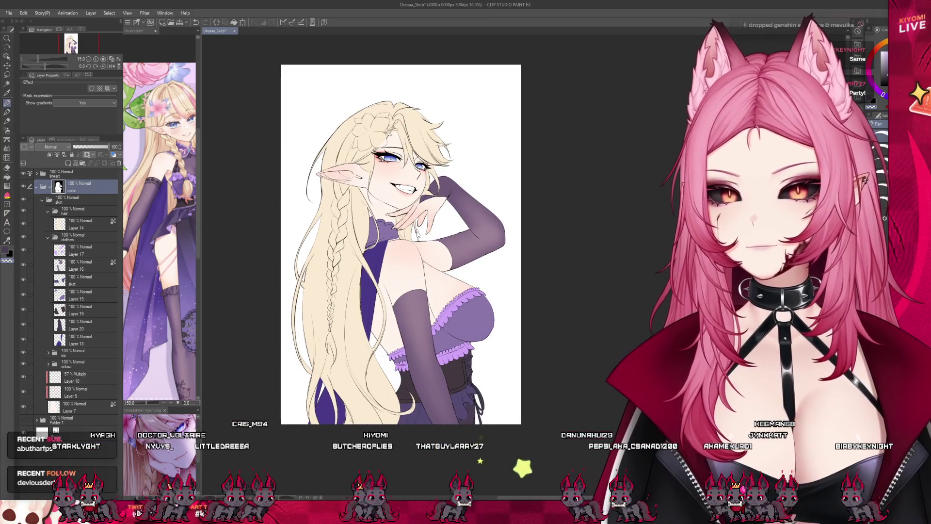
key(ctrl+s)
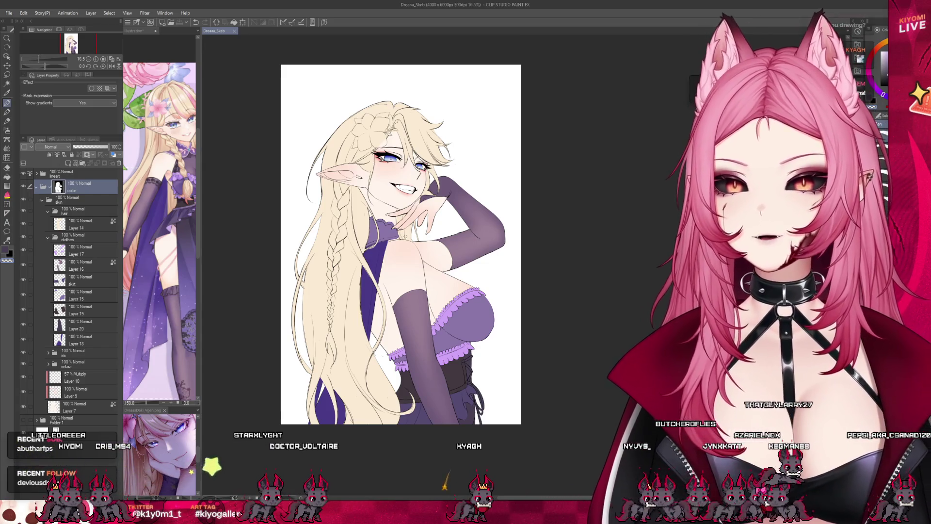
key(ctrl+plus)
click(83, 265)
click(82, 295)
click(90, 339)
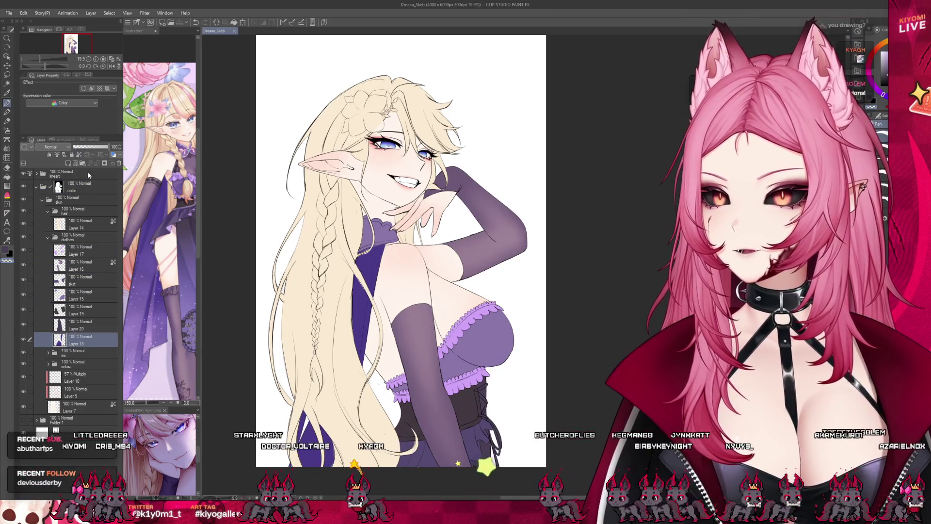
key(b)
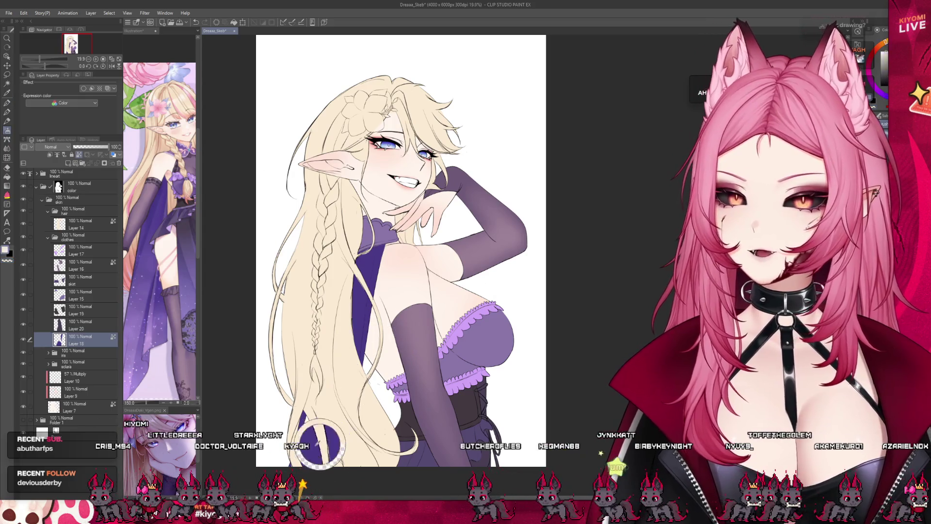
click(190, 292)
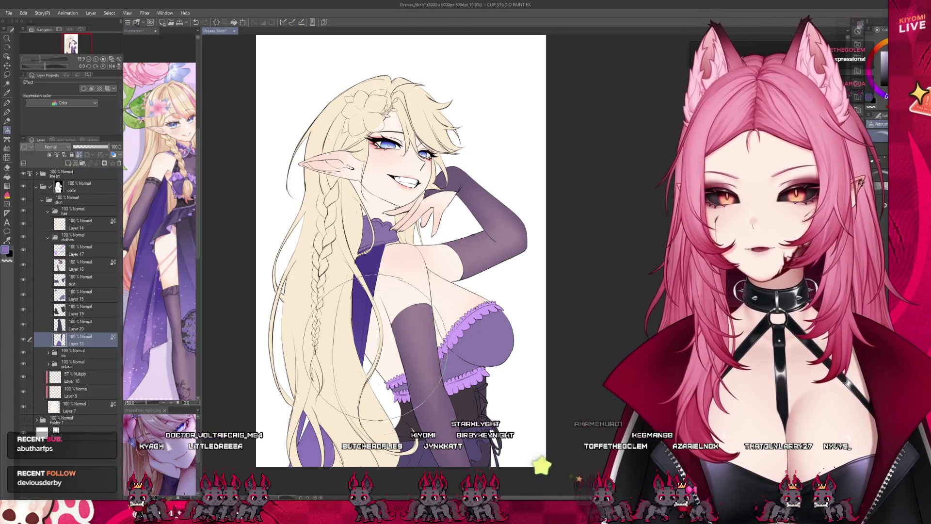
Group the clothes and hair folders into a new 'flowre' folder and add a layer inside it
key(ctrl+Tab)
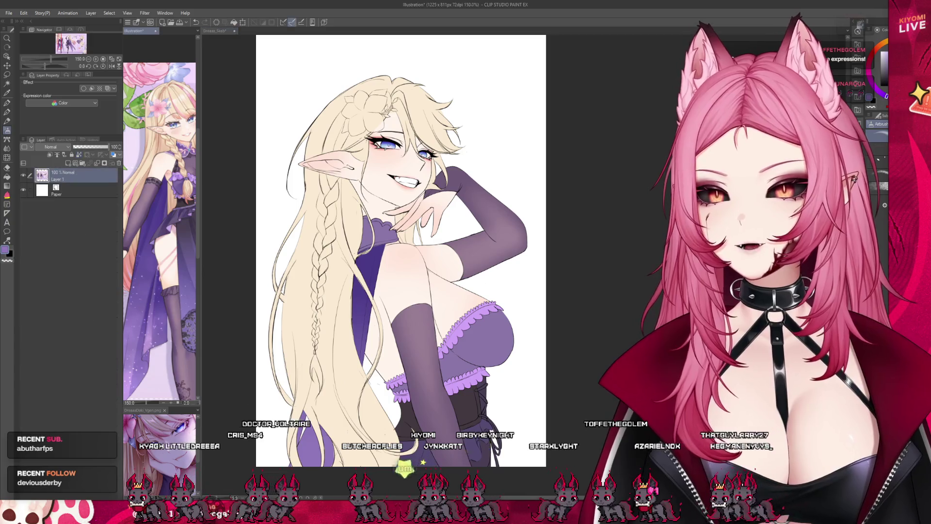
key(ctrl+Tab)
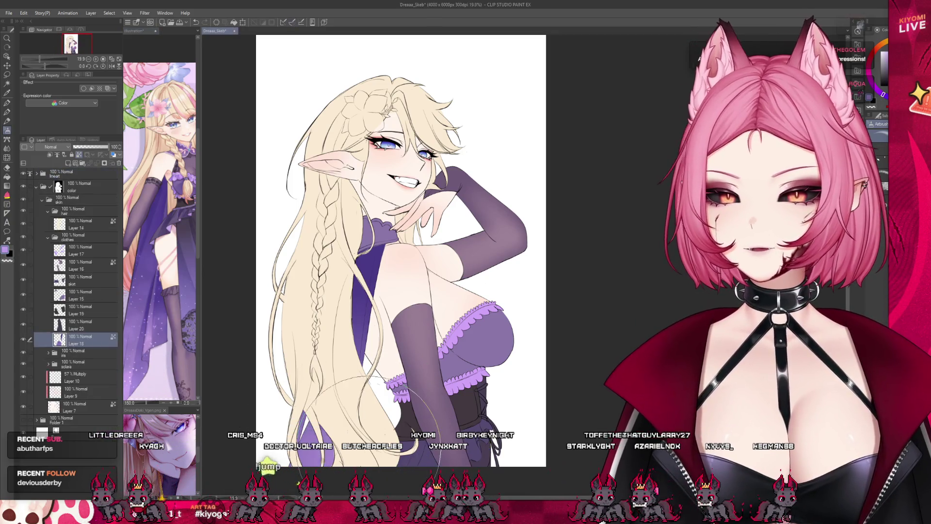
scroll(363, 168, down, 2)
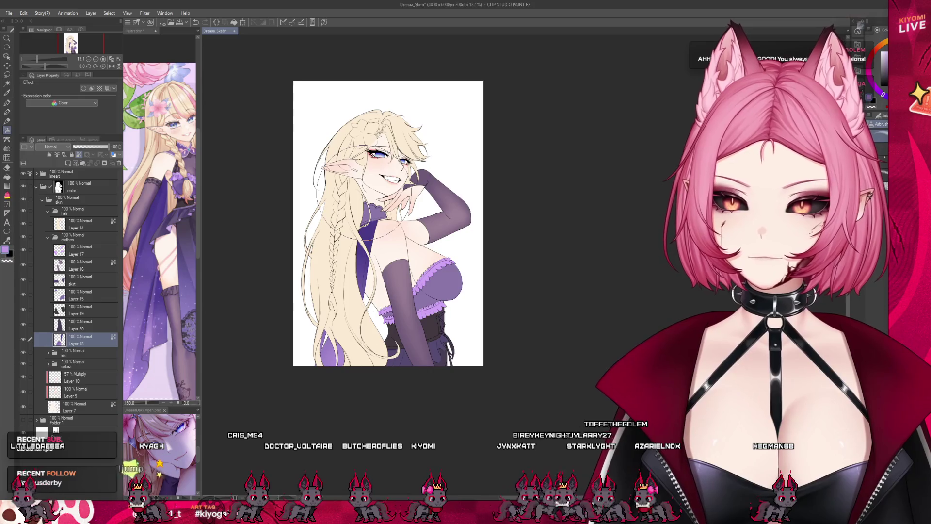
scroll(390, 164, down, 2)
scroll(391, 164, up, 4)
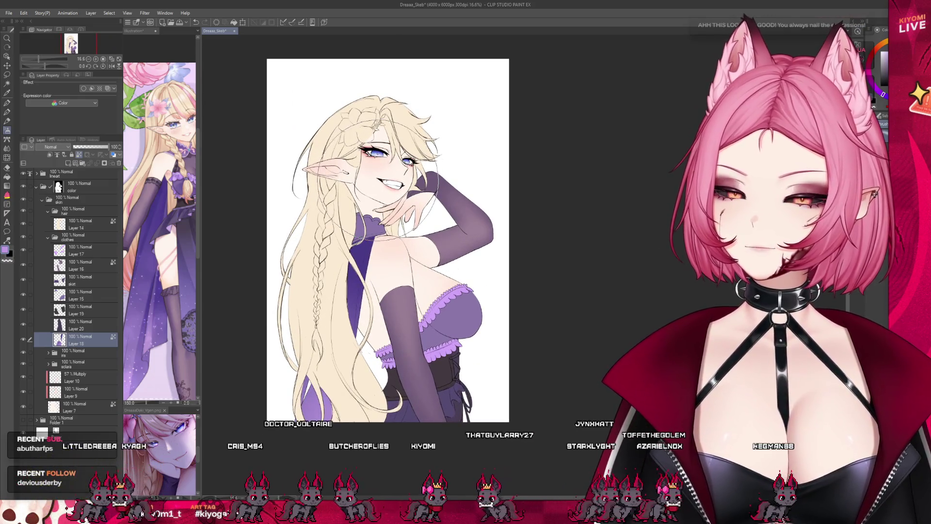
scroll(485, 194, down, 1)
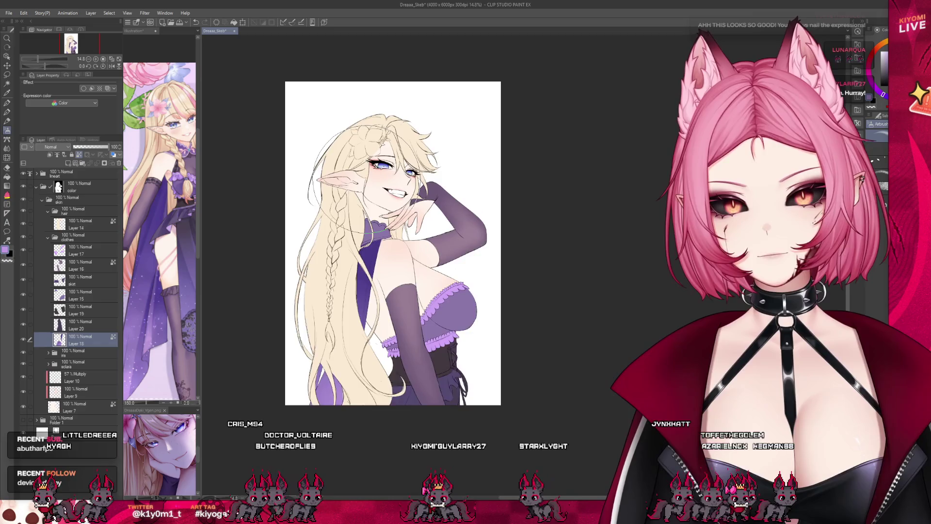
scroll(372, 157, up, 3)
click(72, 237)
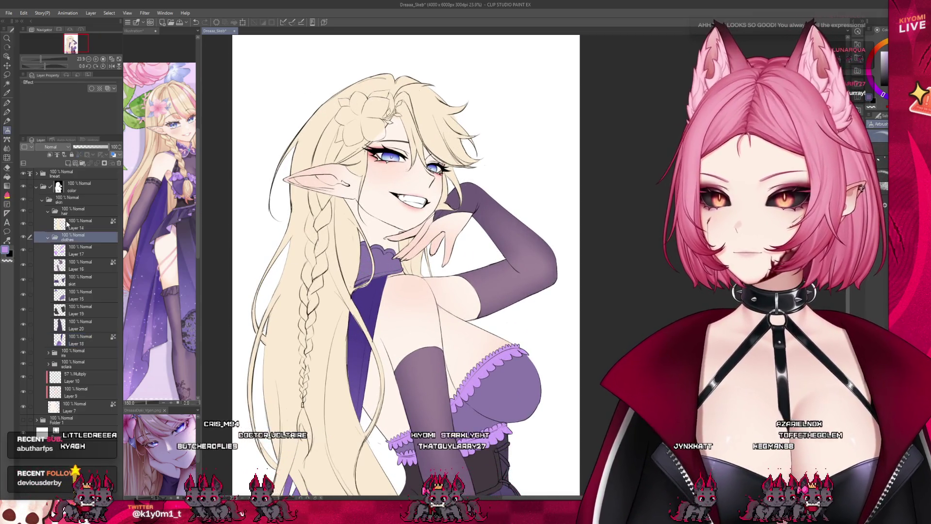
click(47, 210)
ctrl+click(72, 211)
key(ctrl+g)
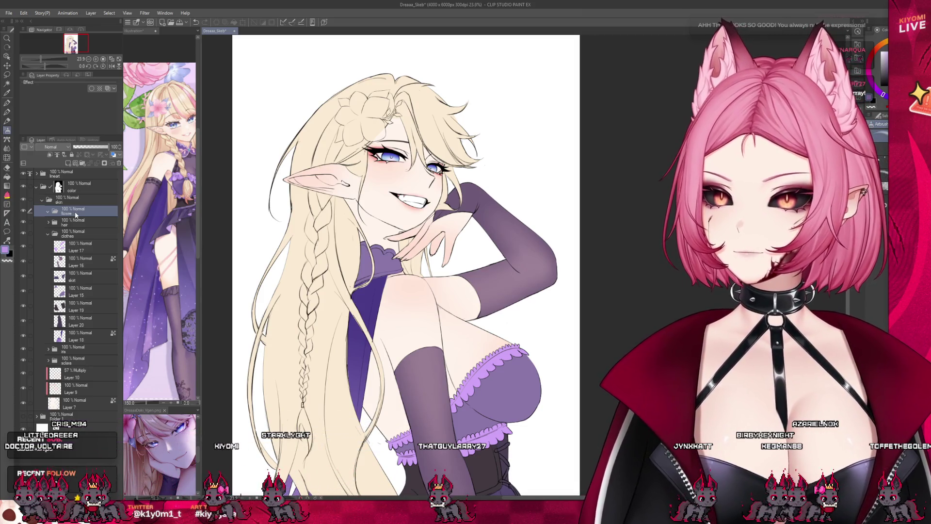
click(72, 164)
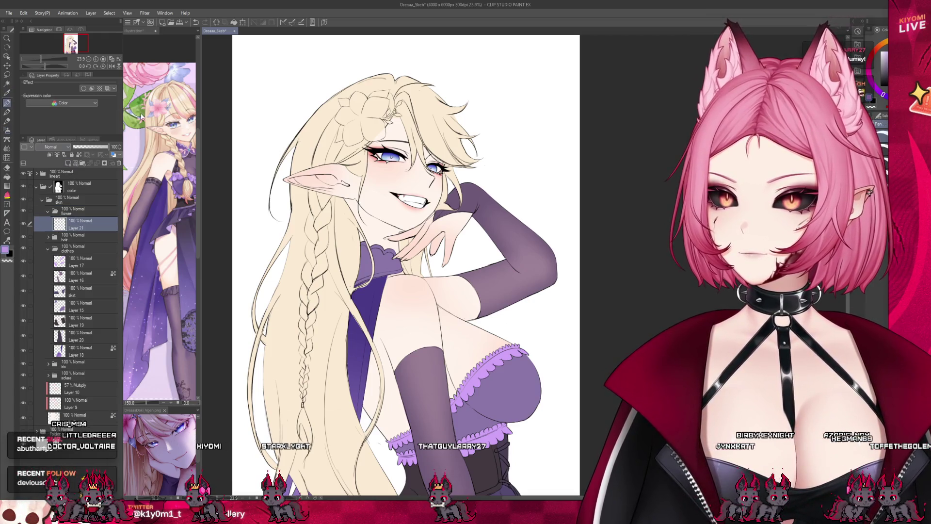
Sample pink from the reference and paint pink along the flower's lower petal edges
alt+click(141, 116)
key(ctrl+Tab)
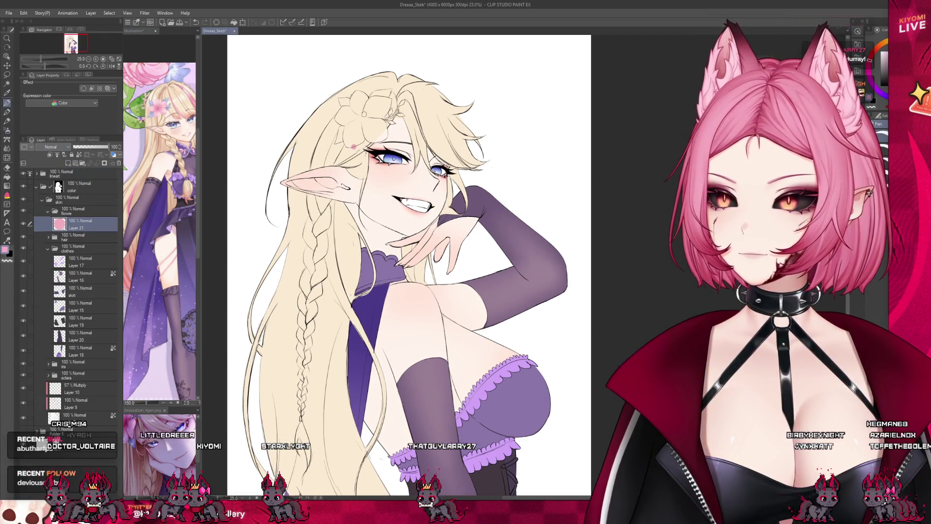
scroll(350, 158, up, 3)
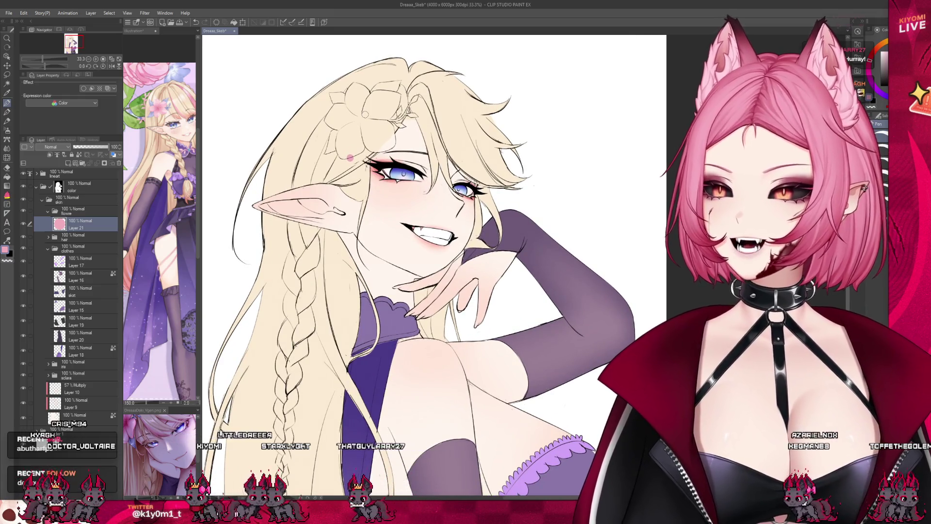
scroll(355, 106, up, 4)
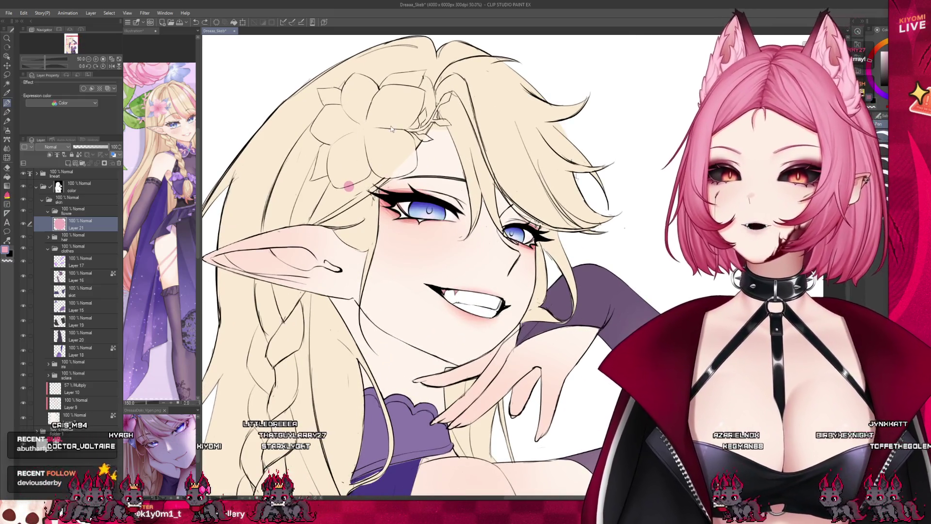
scroll(363, 102, up, 4)
mouse_move(276, 211)
mouse_down()
mouse_move(289, 202)
mouse_move(246, 290)
mouse_up()
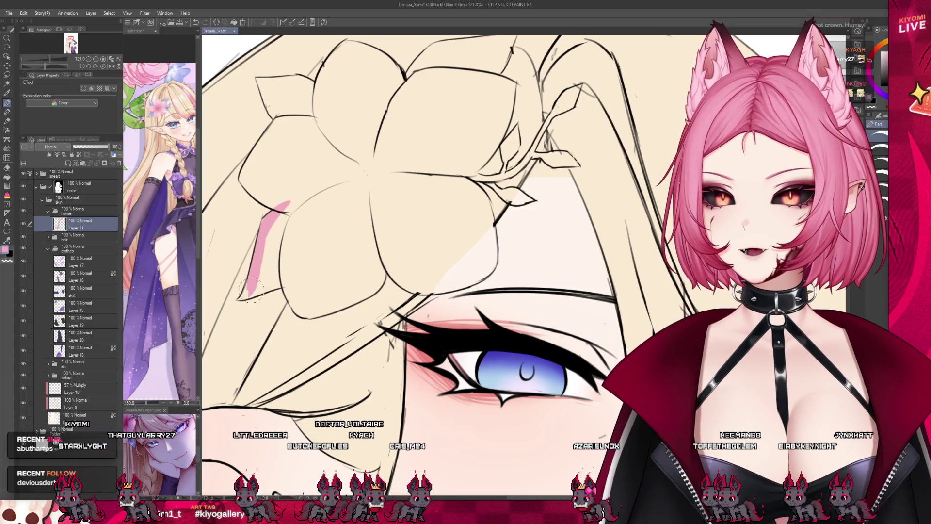
mouse_move(240, 296)
mouse_down()
mouse_move(315, 275)
mouse_move(295, 305)
mouse_move(304, 315)
mouse_up()
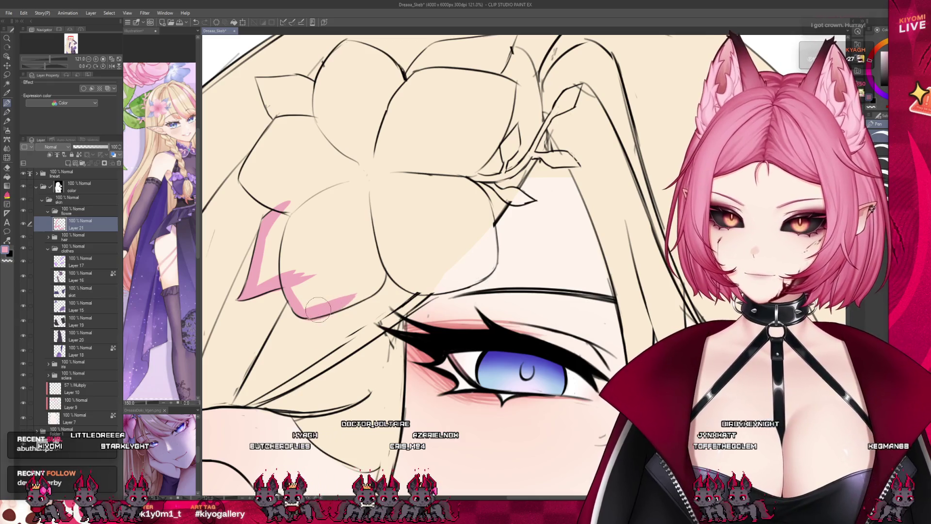
drag(376, 287, 385, 261)
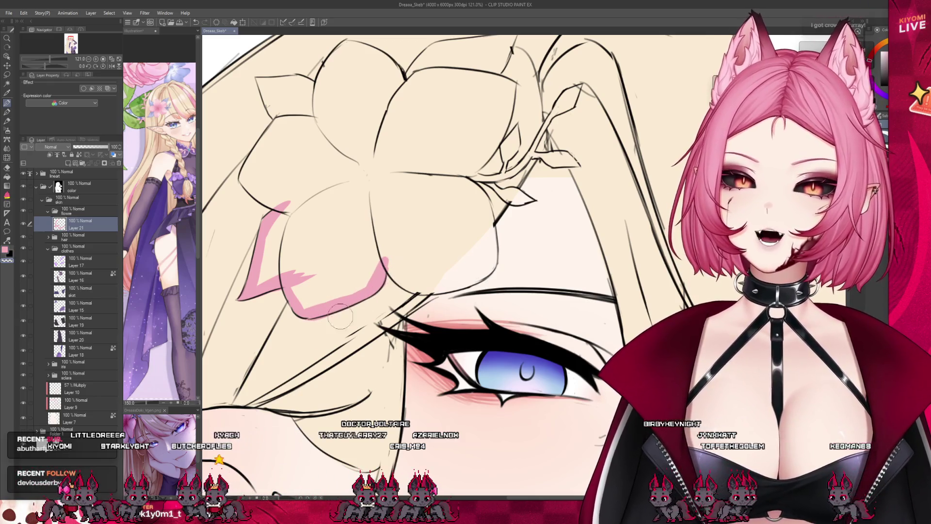
Edge the lower-right and left petals of the hair flower in pink
mouse_move(383, 262)
mouse_down()
mouse_move(427, 287)
mouse_move(407, 281)
mouse_move(487, 268)
mouse_move(494, 236)
mouse_move(467, 181)
mouse_up()
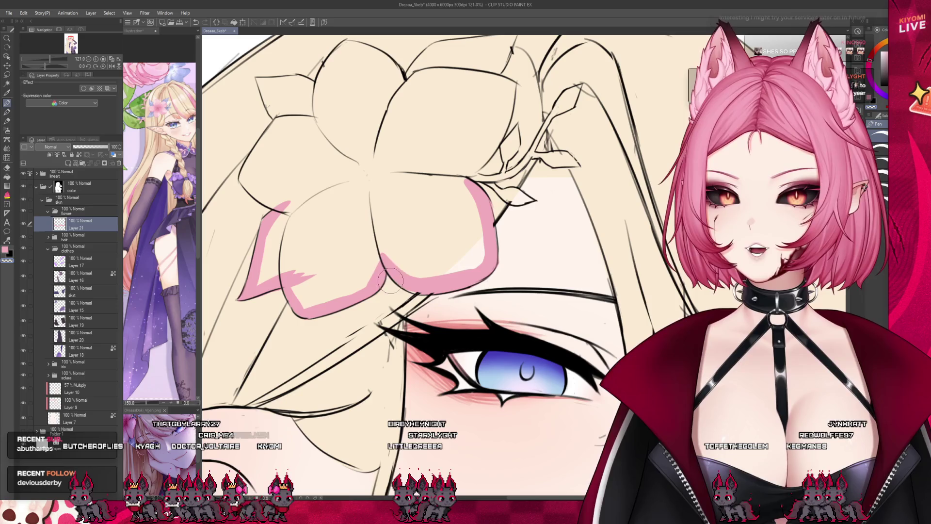
drag(371, 227, 402, 281)
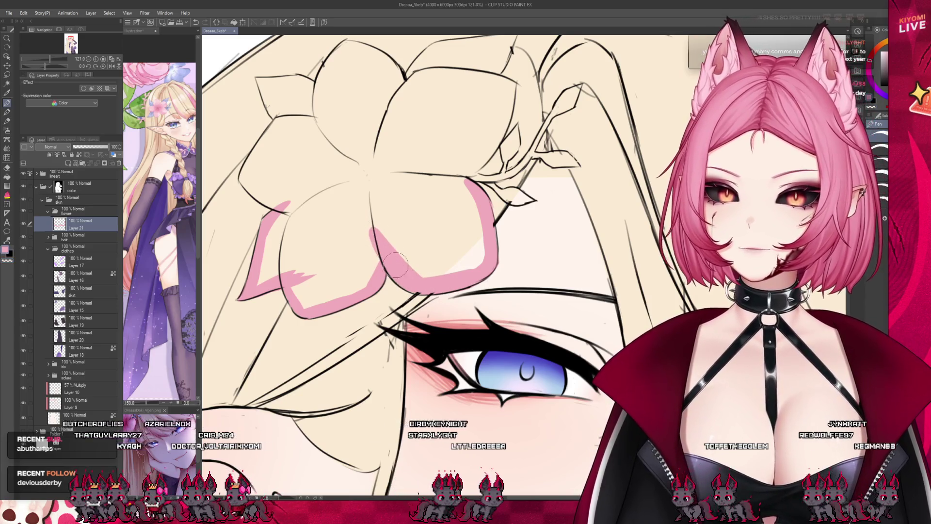
key(ctrl+minus)
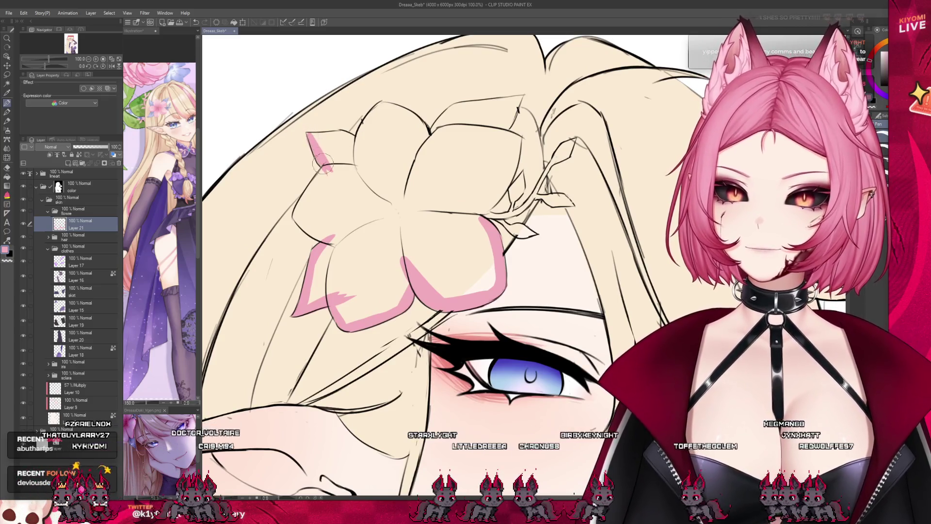
drag(310, 134, 352, 140)
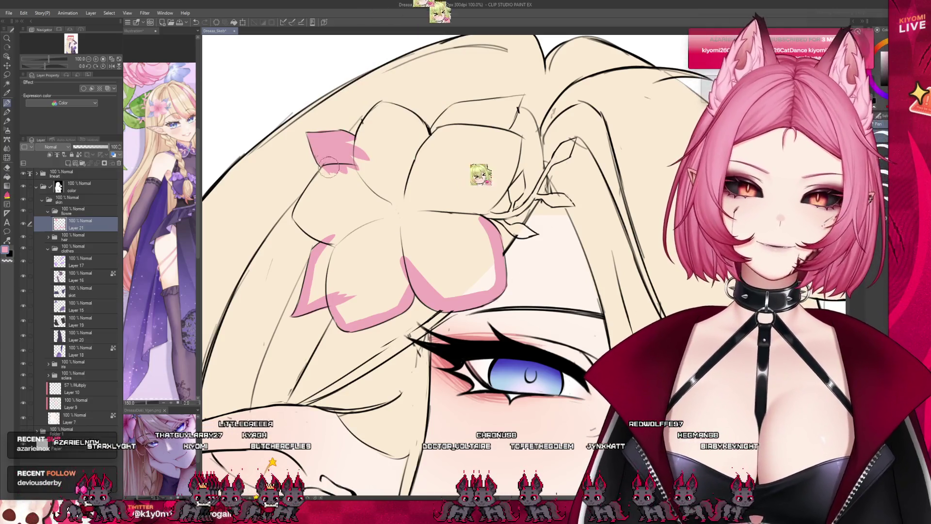
mouse_move(324, 170)
mouse_down()
mouse_move(296, 216)
mouse_move(310, 230)
mouse_move(337, 167)
mouse_move(383, 106)
mouse_move(425, 127)
mouse_move(436, 151)
mouse_up()
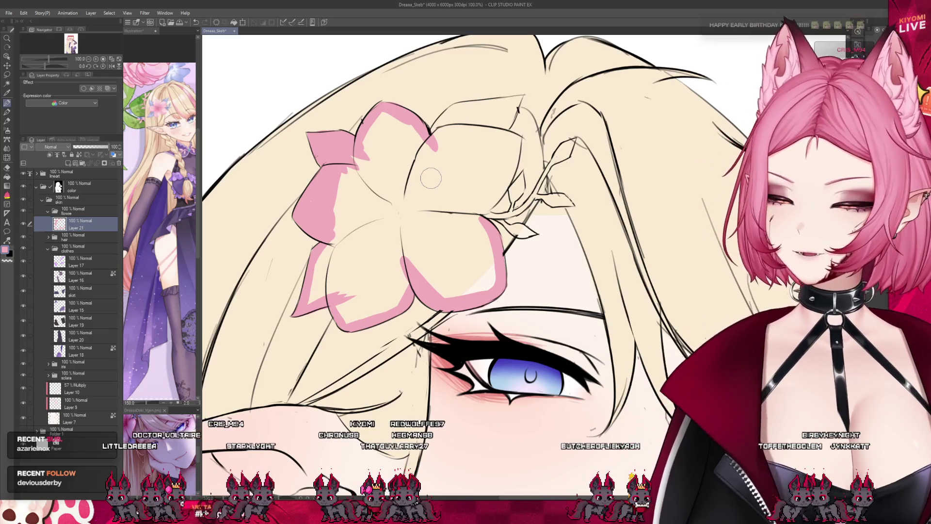
scroll(427, 212, down, 3)
scroll(442, 137, up, 4)
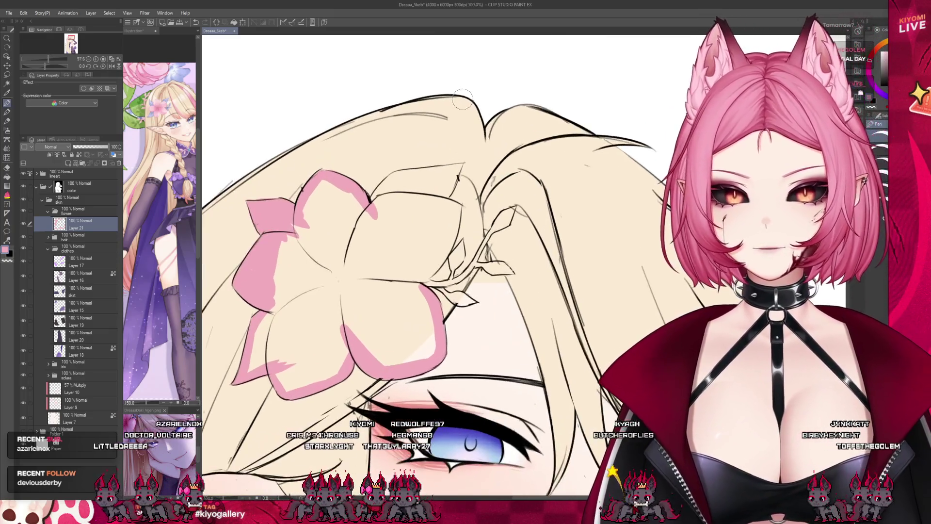
Paint pink along the top petal edge and a pink leaf along the hair strand
drag(446, 179, 368, 206)
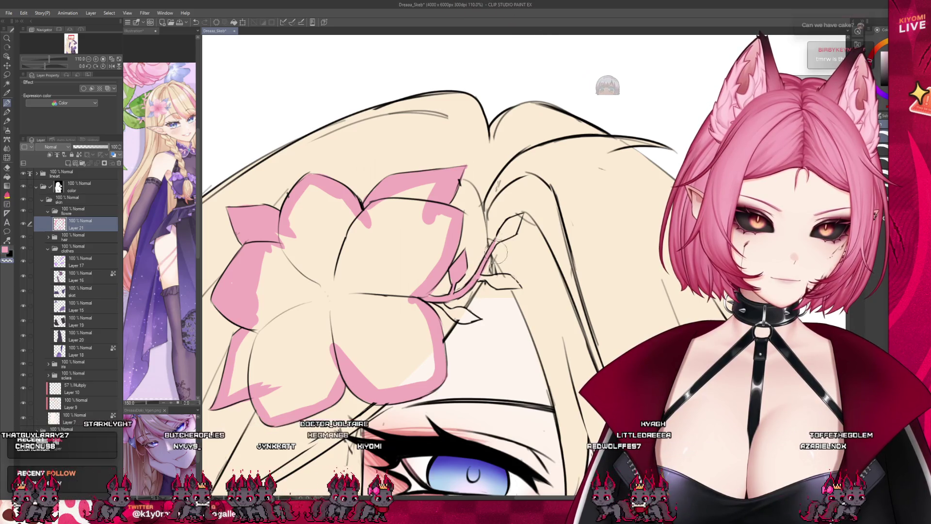
mouse_move(483, 281)
mouse_down()
mouse_move(513, 221)
mouse_move(483, 281)
mouse_up()
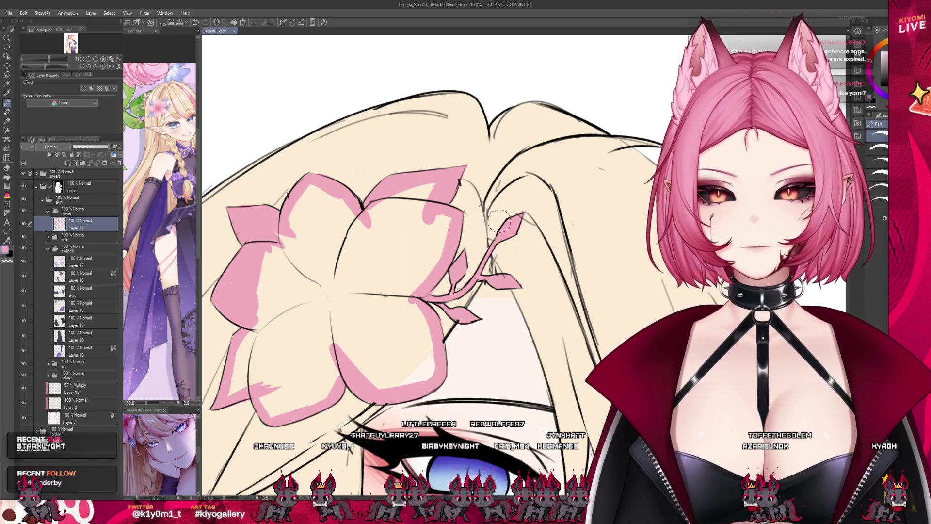
scroll(400, 199, down, 3)
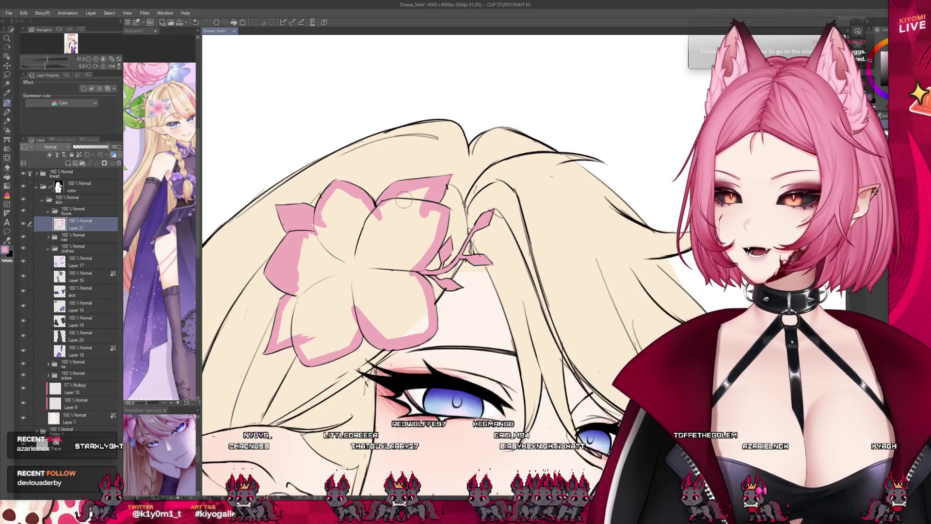
Fill the flower's interior solid pink, return to the pen, and compare with the reference
click(340, 296)
key(p)
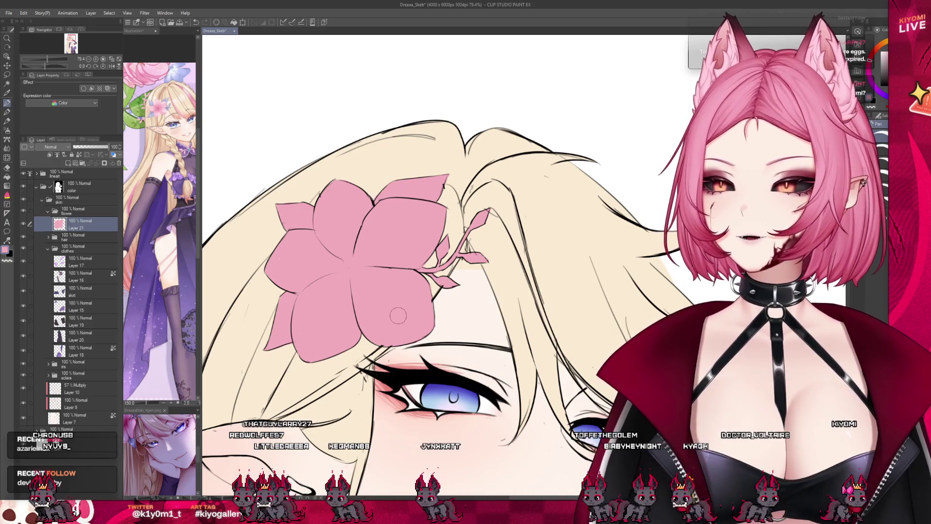
scroll(398, 317, down, 1)
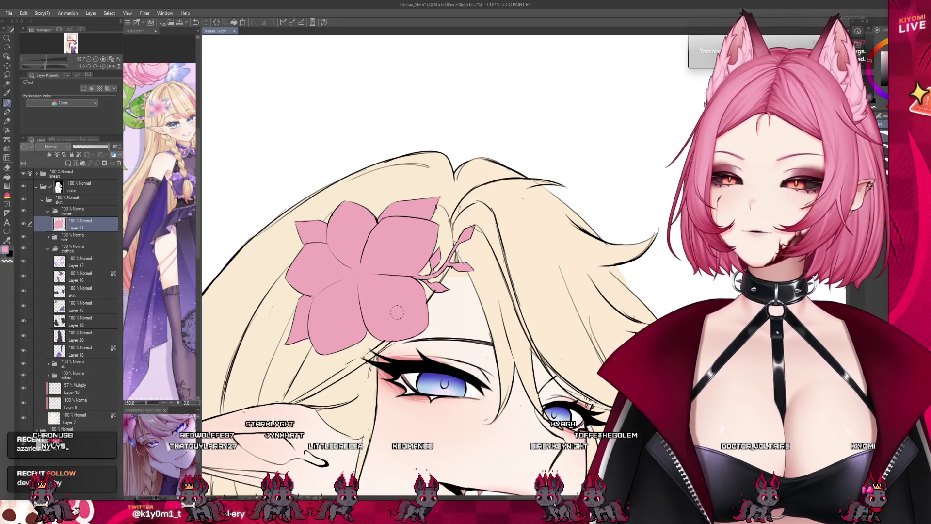
scroll(381, 237, down, 2)
scroll(381, 237, down, 4)
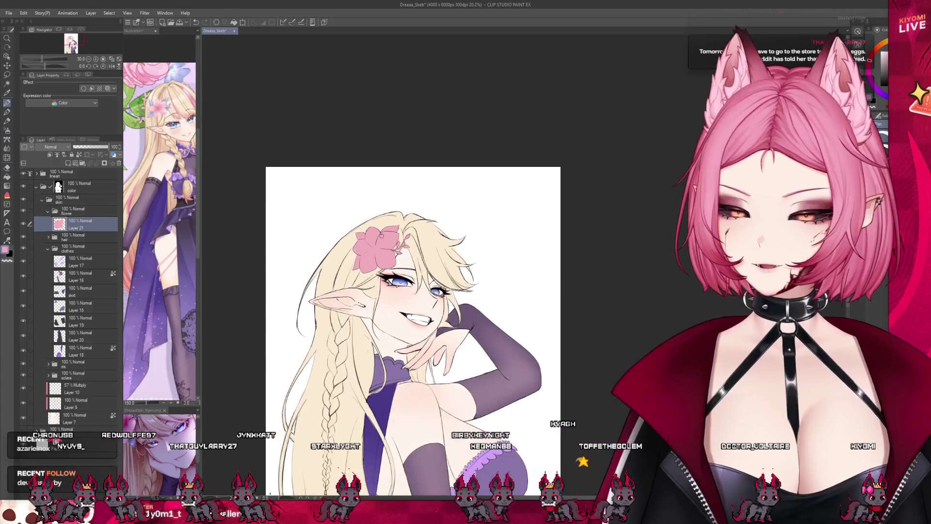
scroll(382, 233, up, 3)
click(134, 31)
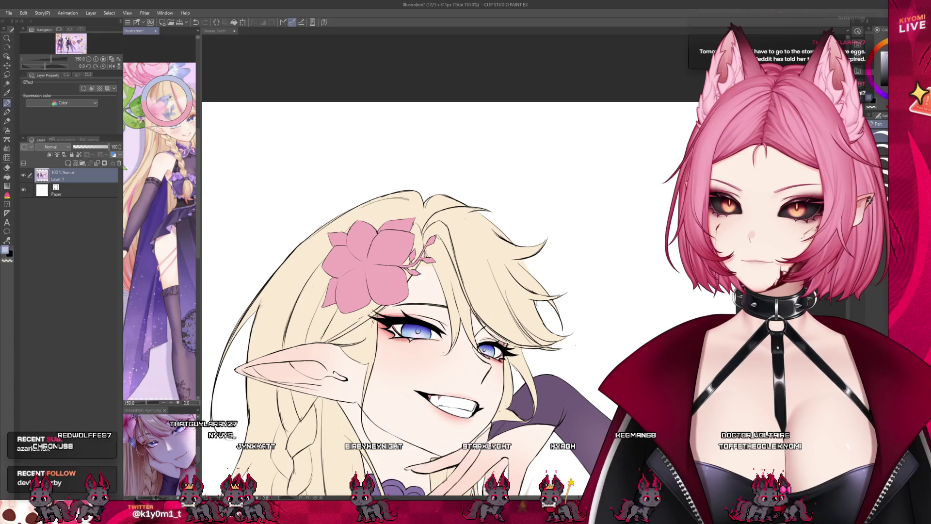
click(215, 30)
scroll(336, 257, up, 3)
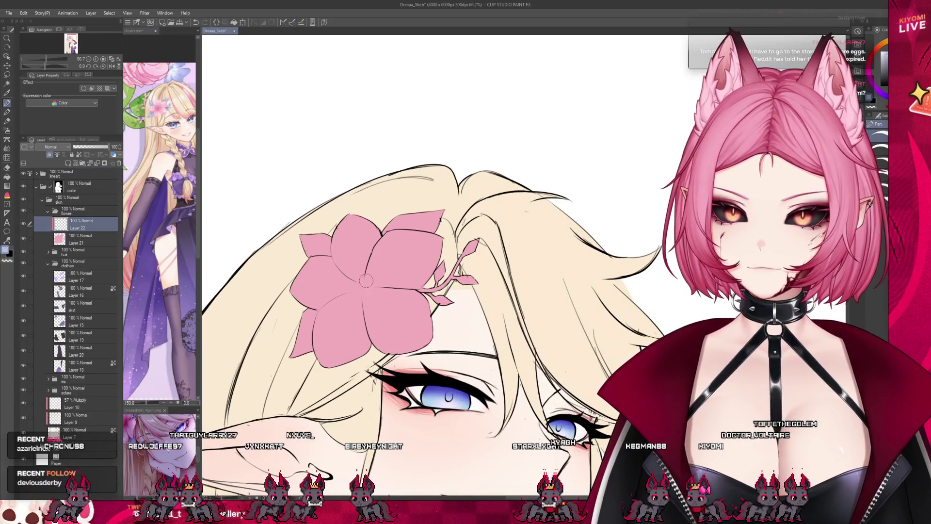
Paint blue-grey leaves behind the lower-left and top-right petals, plus the stem and branch leaves
drag(312, 313, 310, 326)
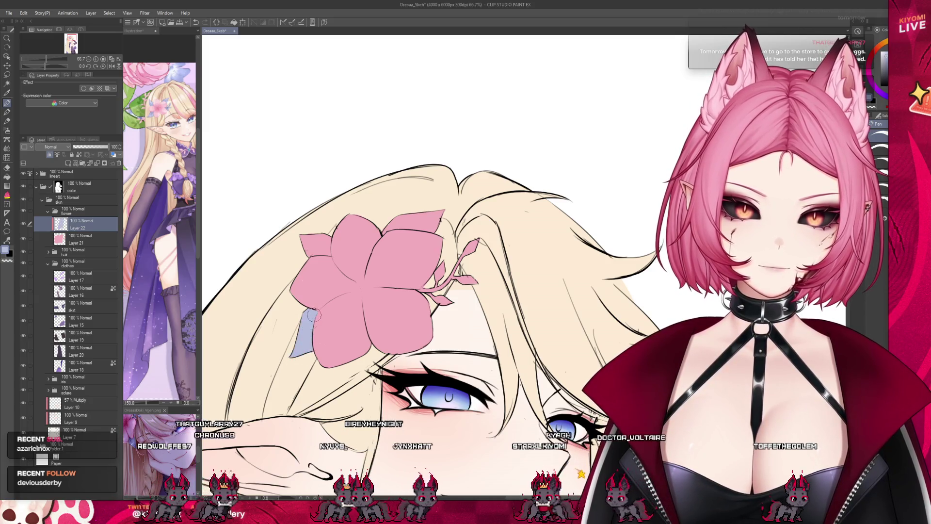
drag(421, 289, 438, 274)
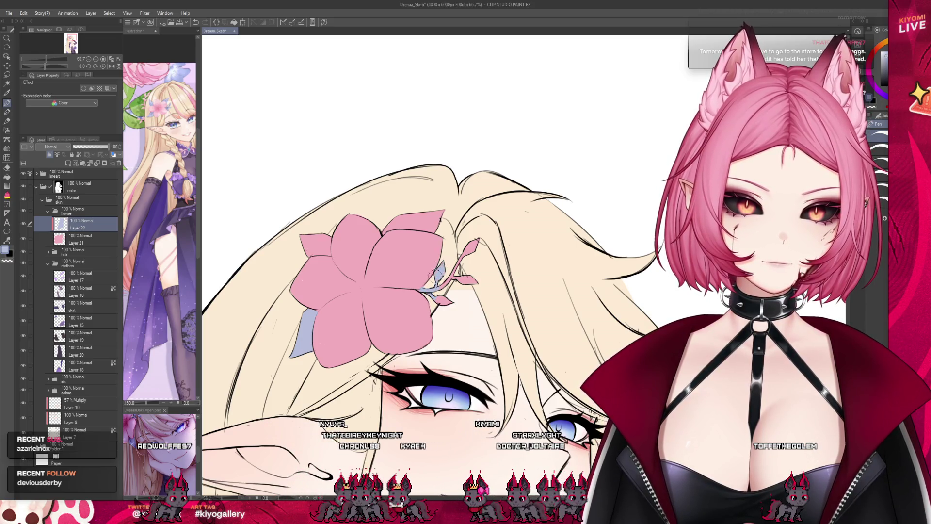
drag(458, 274, 472, 245)
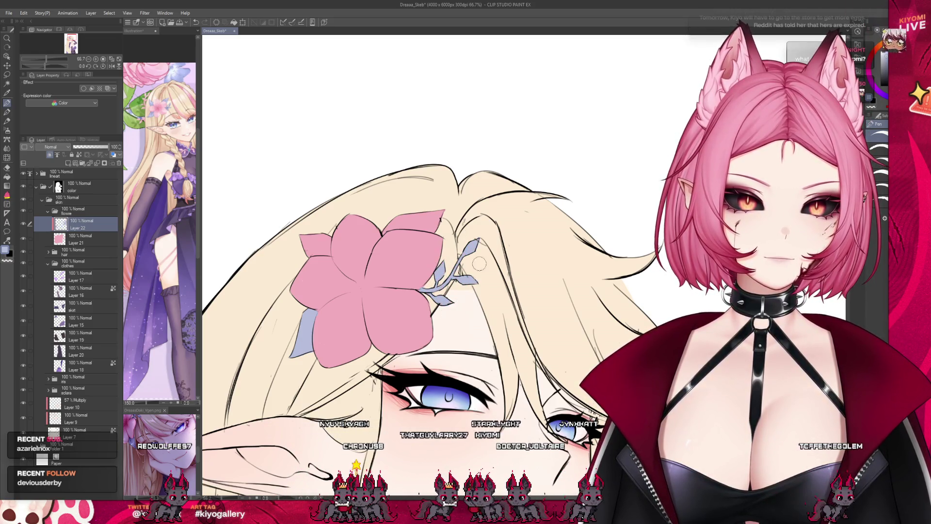
drag(388, 224, 439, 216)
mouse_move(305, 237)
mouse_down()
mouse_move(327, 248)
mouse_move(338, 236)
mouse_up()
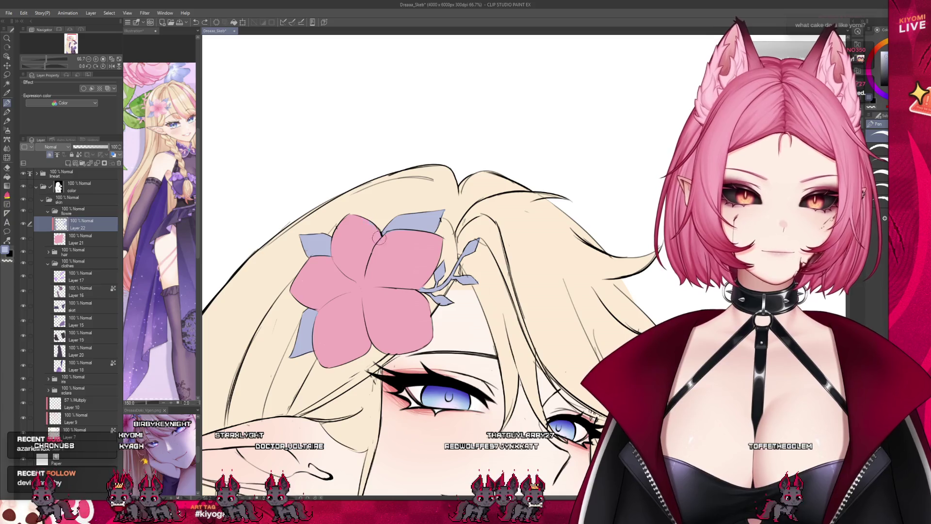
scroll(477, 211, down, 5)
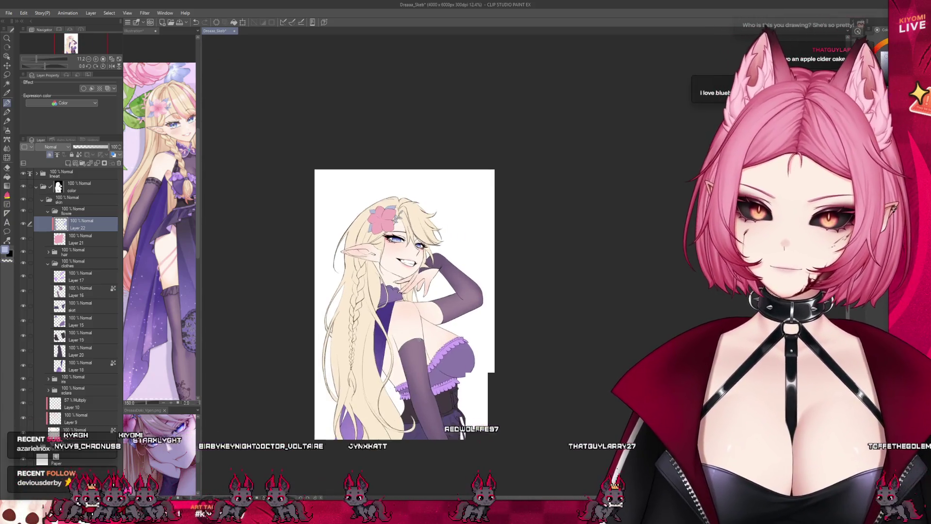
Glance at the reference illustration, then return to review the Dreaaa_Skeb canvas
scroll(387, 215, up, 2)
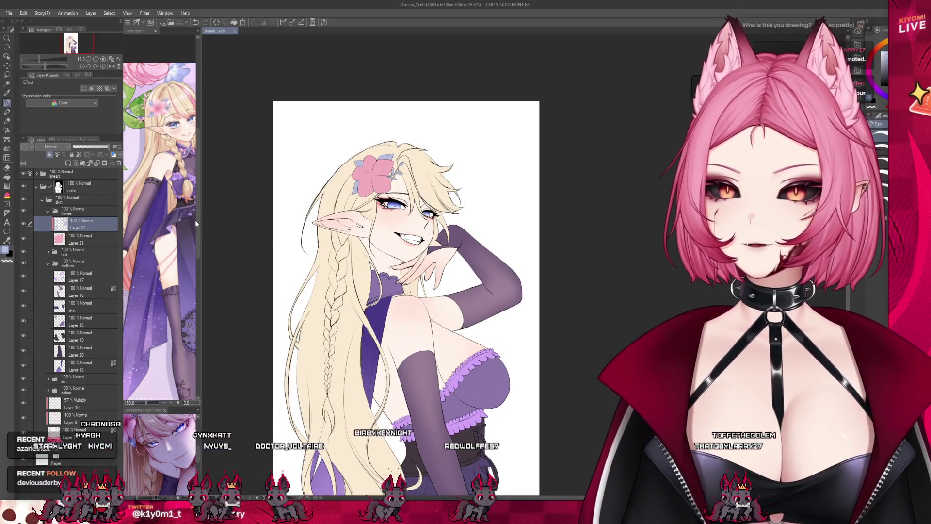
click(140, 30)
click(214, 30)
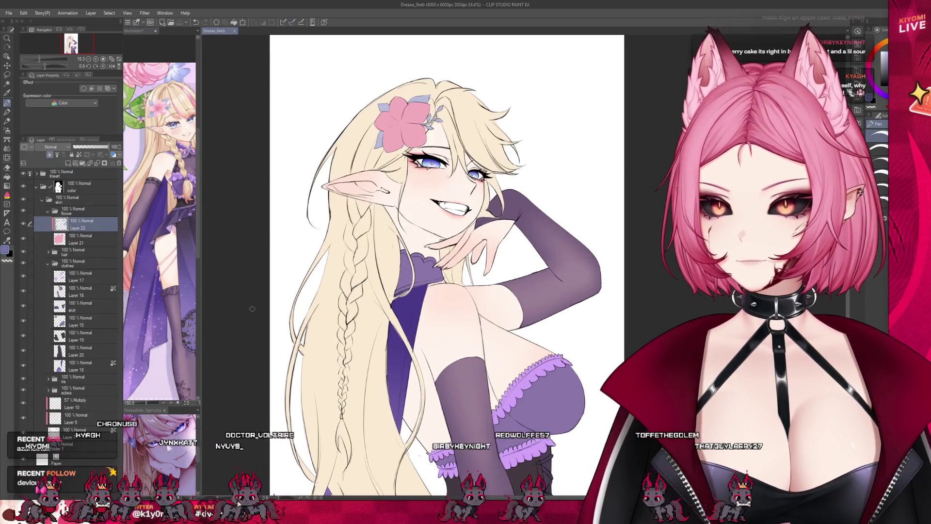
scroll(345, 306, up, 2)
scroll(346, 307, up, 3)
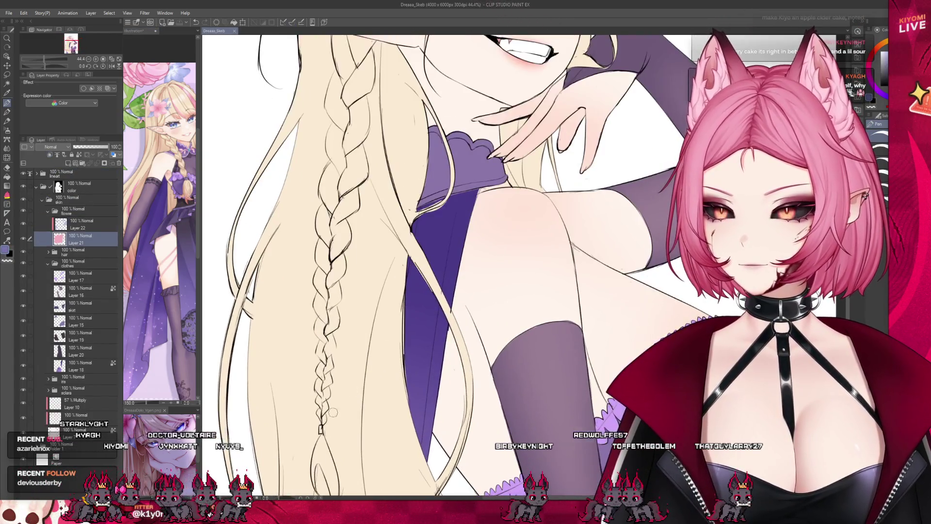
scroll(330, 349, down, 3)
scroll(316, 396, up, 1)
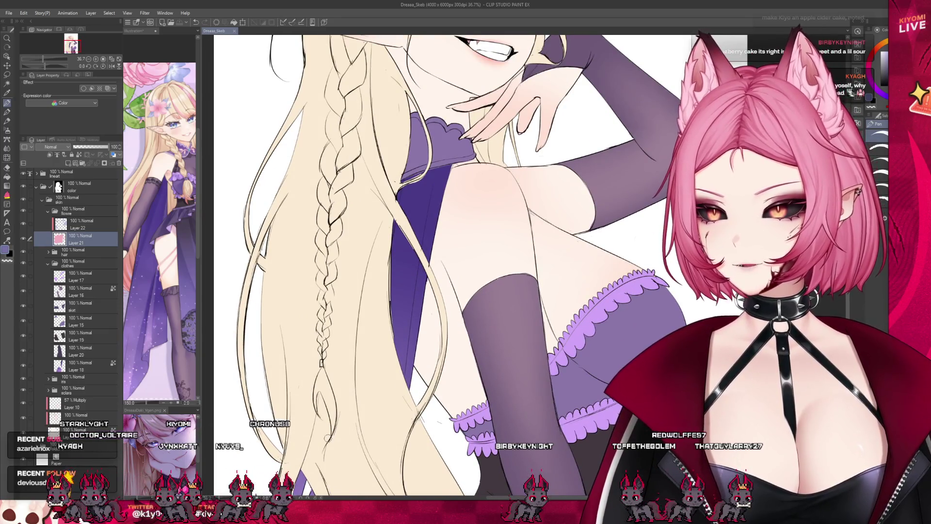
scroll(325, 316, up, 3)
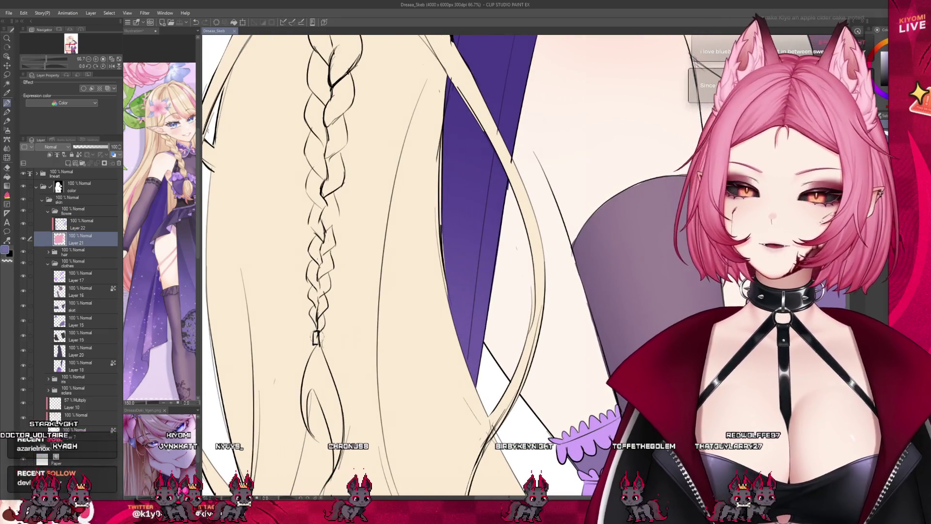
Press Delete on the active layer, review the drawing, then bring the Illustration reference forward
key(Delete)
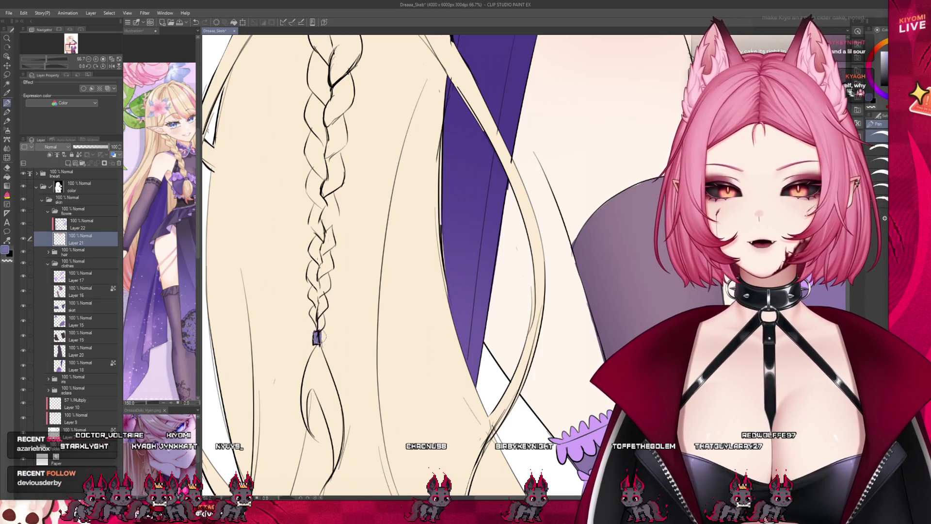
scroll(367, 301, down, 4)
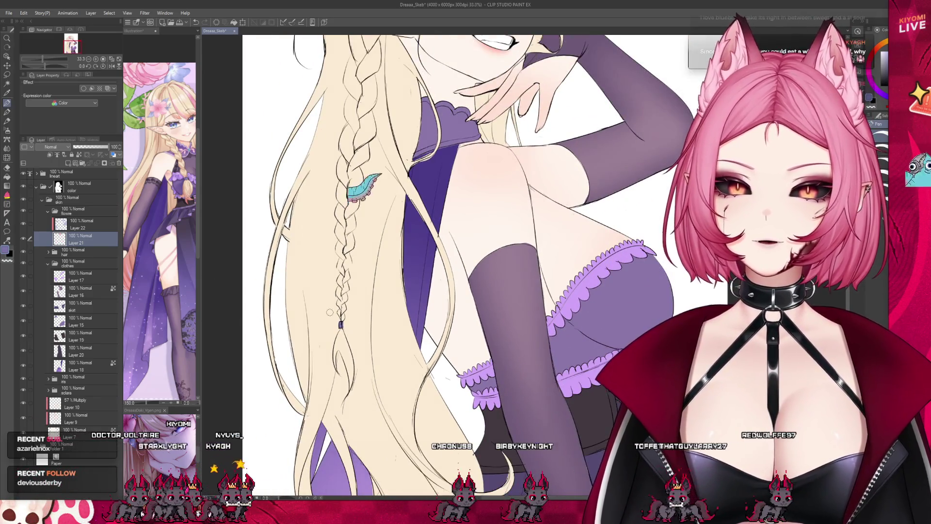
scroll(324, 321, down, 3)
scroll(364, 256, up, 3)
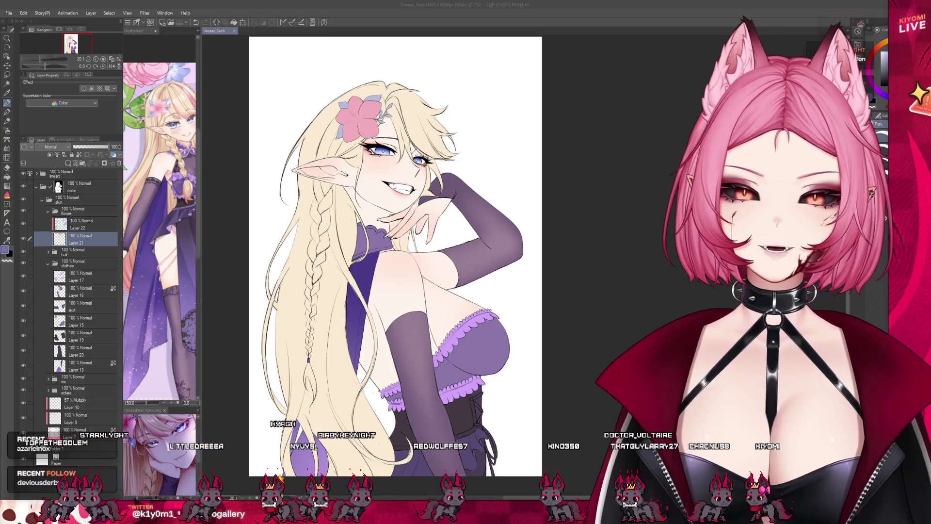
scroll(396, 256, down, 2)
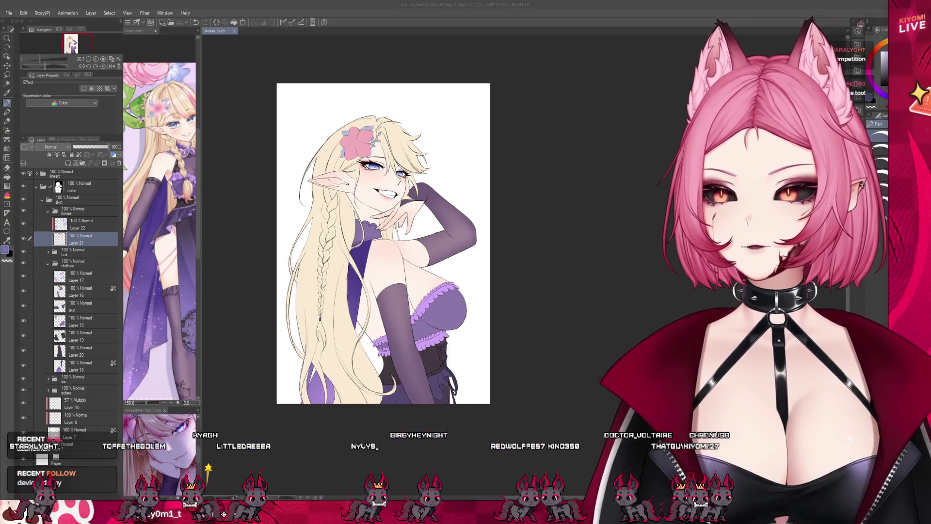
scroll(357, 225, up, 3)
scroll(452, 382, up, 2)
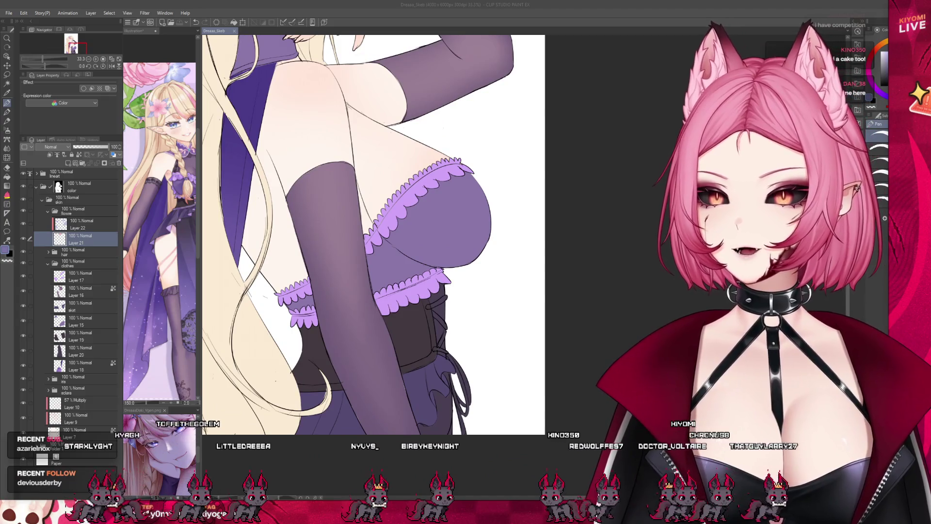
click(169, 255)
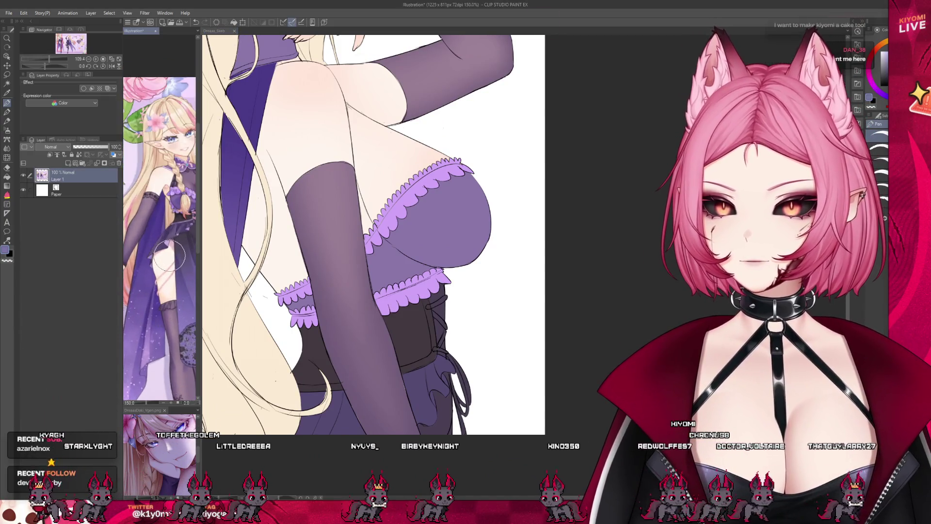
Return to the Dreaaa_Skeb drawing and select Layer 17 in the layer stack
click(326, 290)
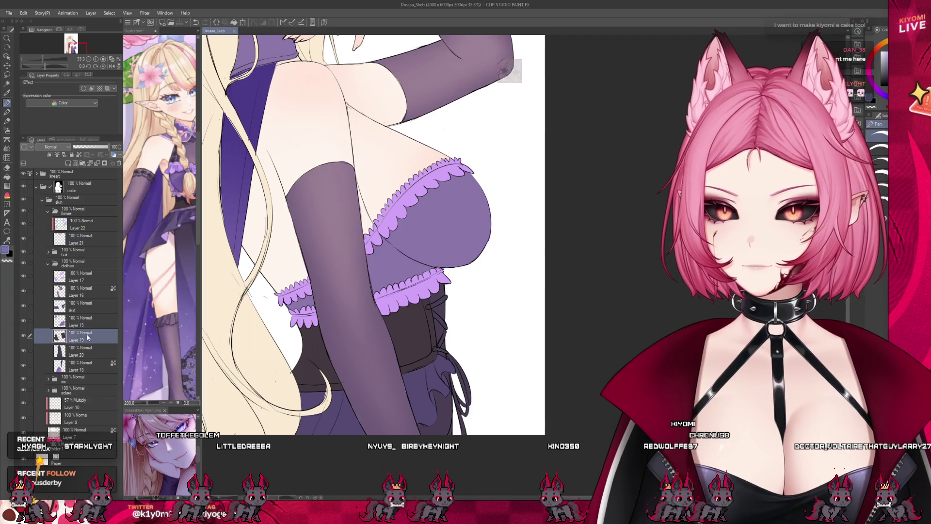
click(80, 292)
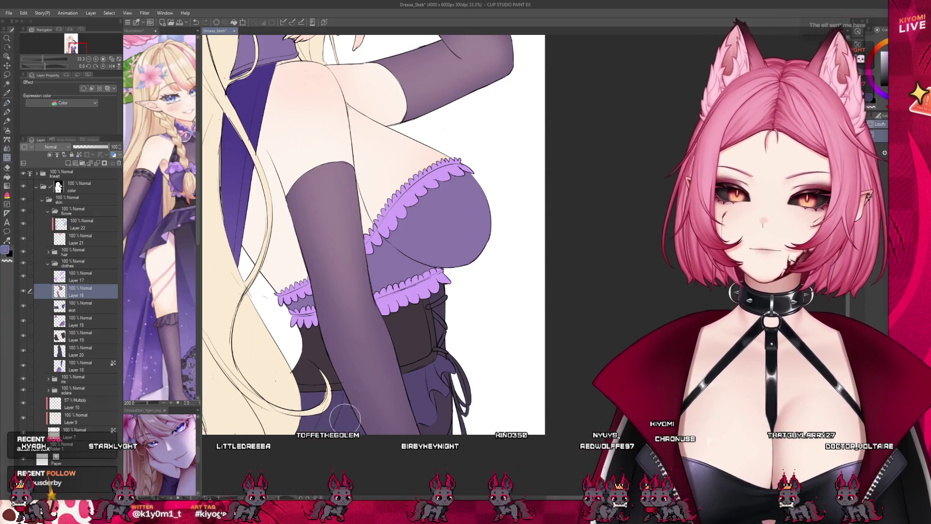
scroll(416, 415, down, 3)
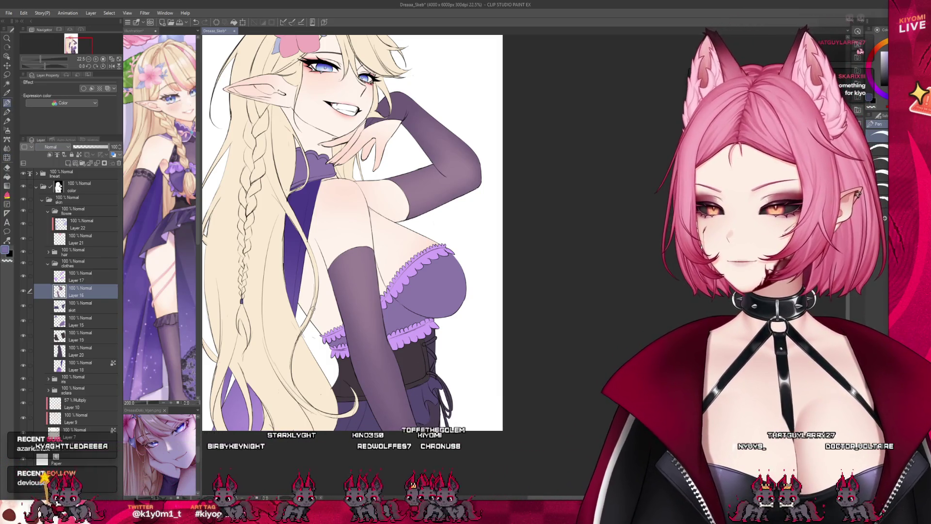
scroll(433, 386, up, 2)
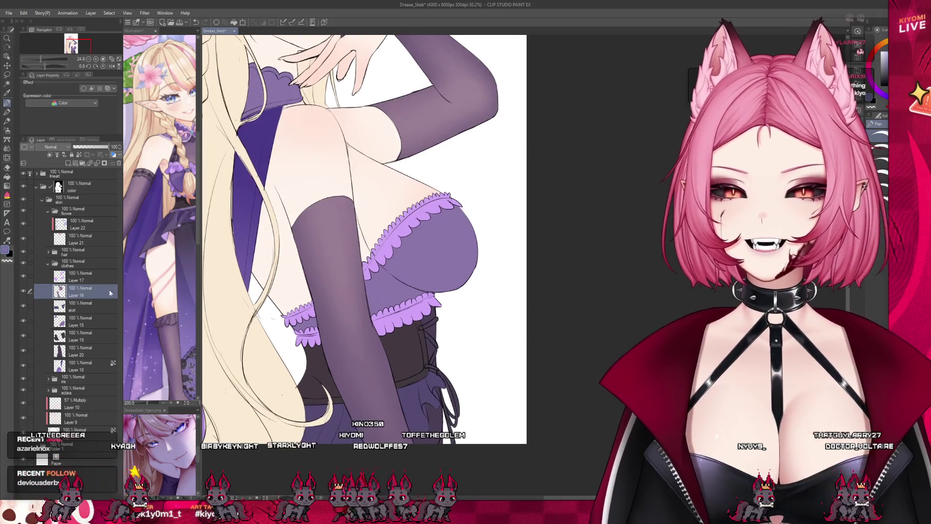
click(80, 276)
Zoom the Illustration reference in on the corset lacing, then go back to Dreaaa_Skeb
click(172, 223)
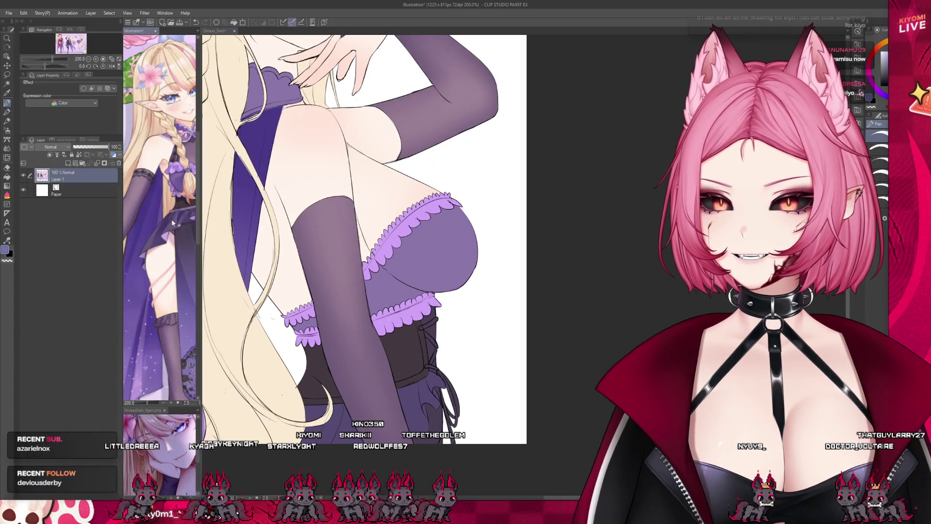
scroll(175, 194, down, 5)
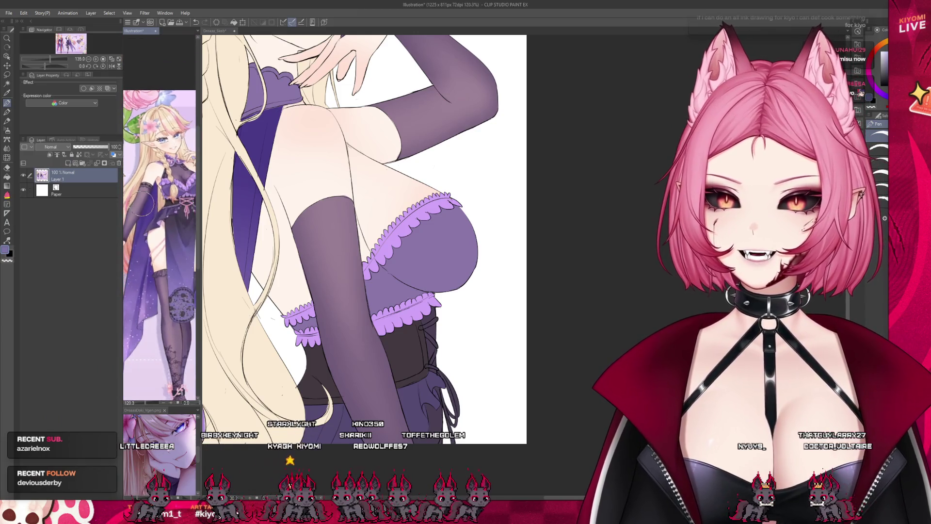
scroll(179, 185, up, 5)
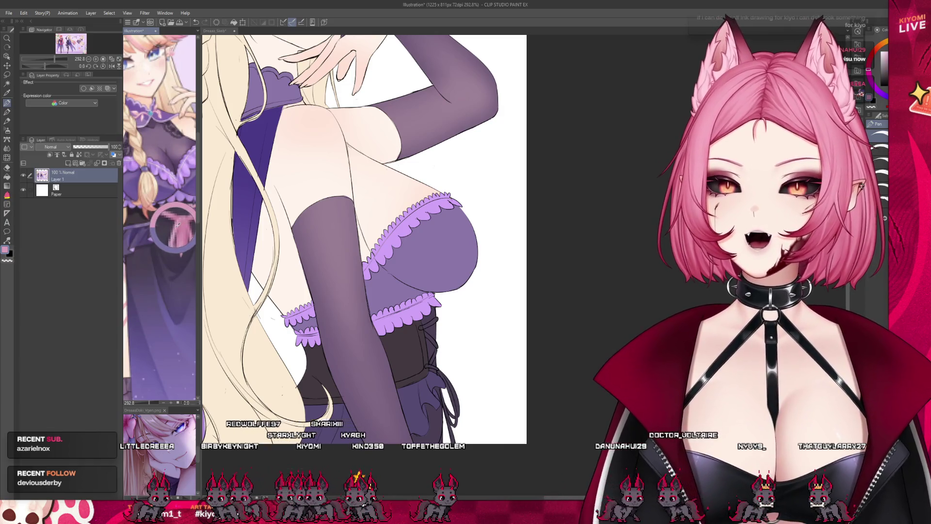
click(451, 366)
scroll(451, 365, up, 2)
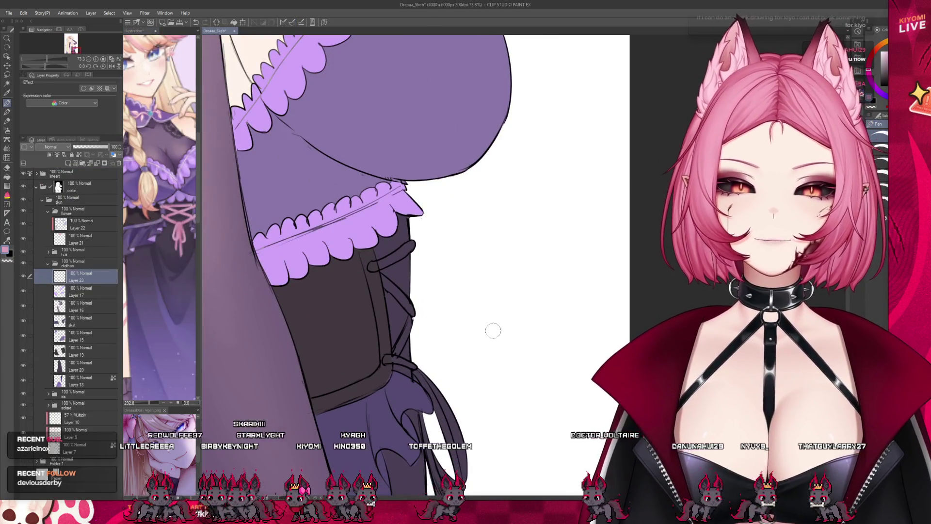
Paint and thicken a pink lace knot on the corset, then inspect Layer 8 in the lineart folder
mouse_move(386, 359)
mouse_down()
mouse_move(396, 361)
mouse_move(385, 359)
mouse_move(413, 317)
mouse_up()
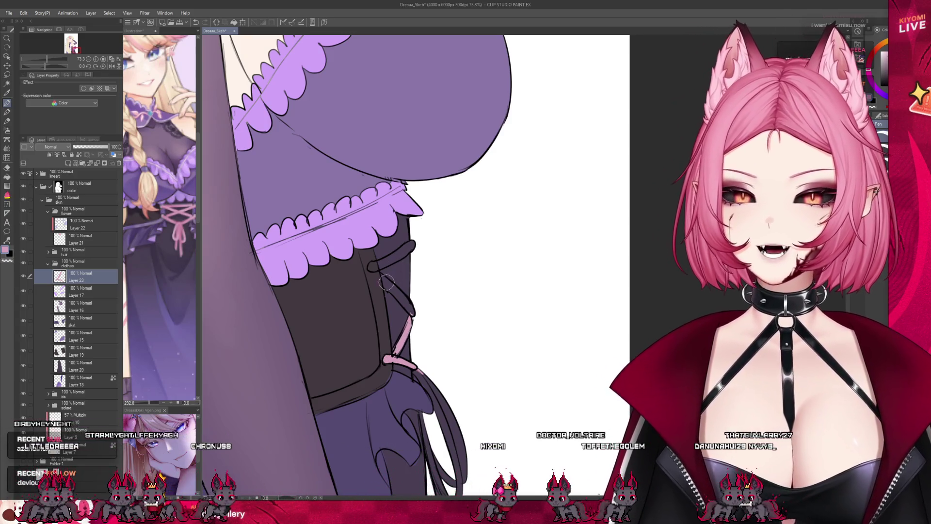
drag(398, 296, 381, 277)
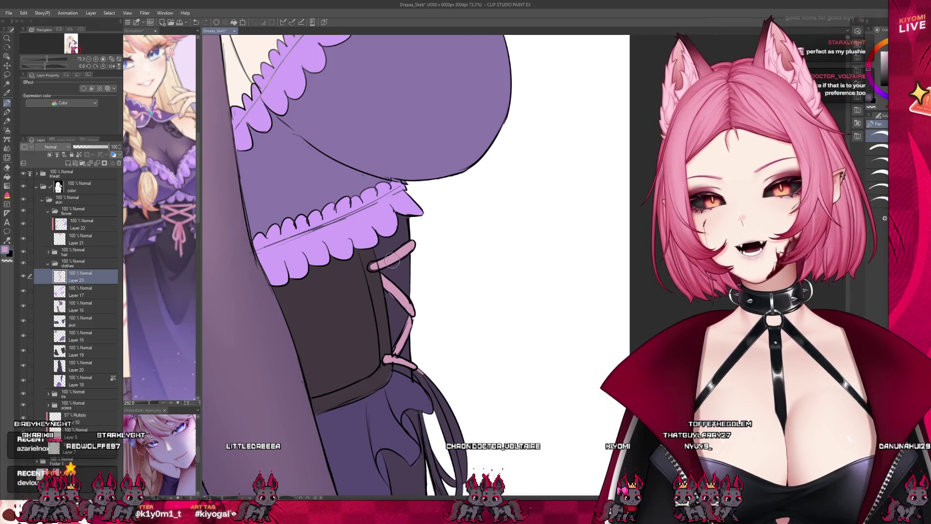
click(36, 173)
click(73, 201)
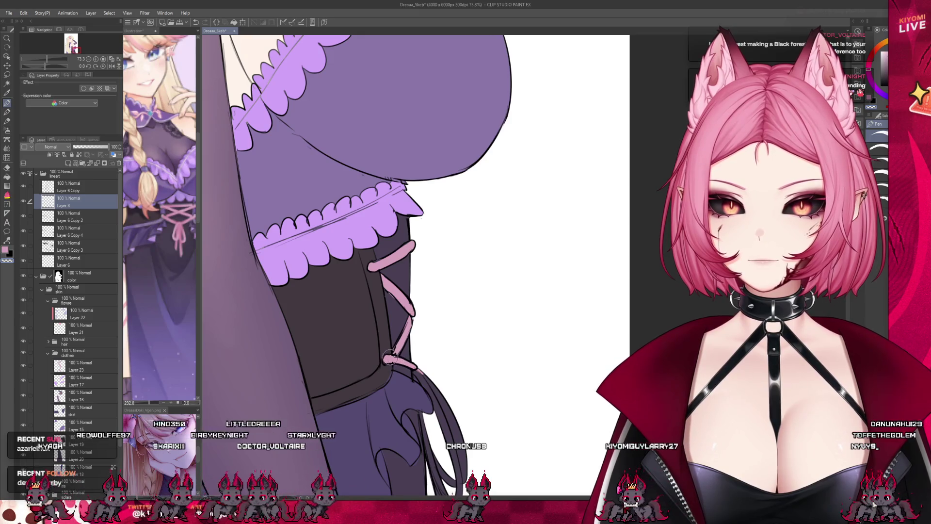
click(37, 173)
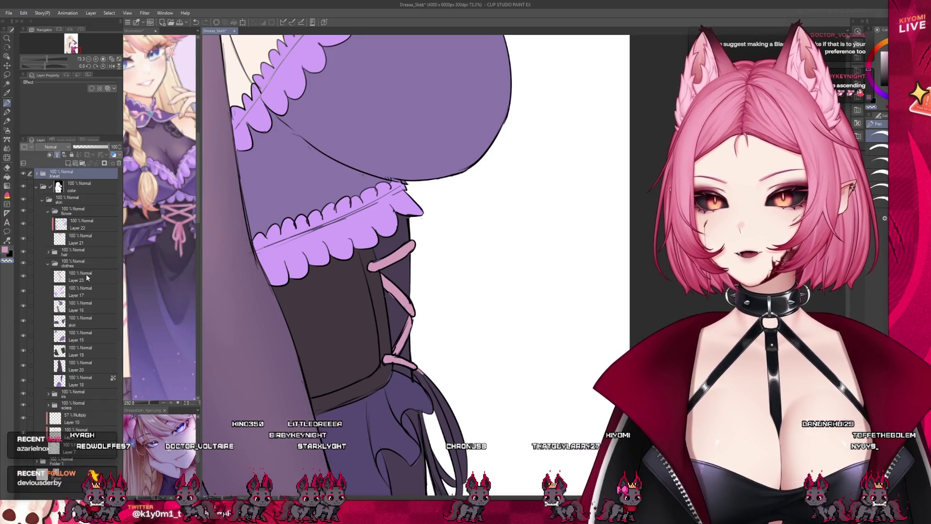
On Layer 23, colour the lower dangling ribbon strand pink
click(87, 274)
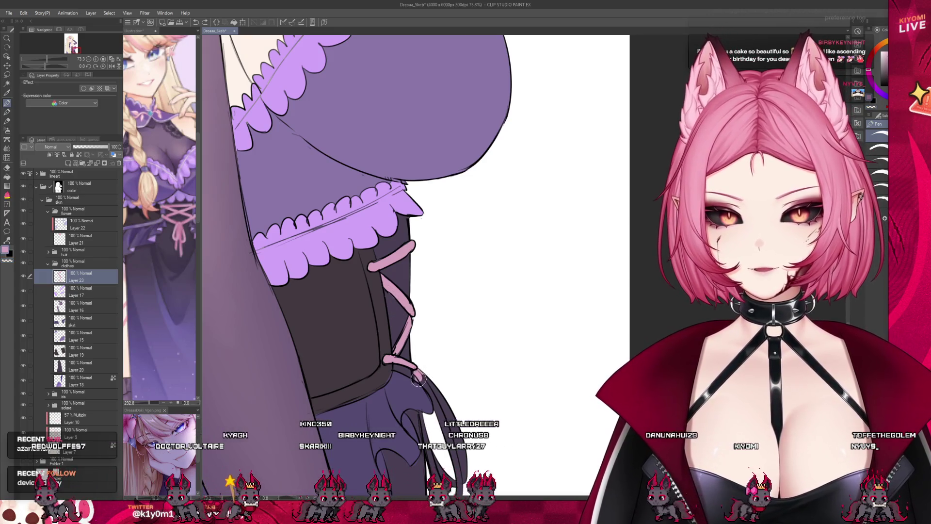
mouse_move(422, 381)
mouse_down()
mouse_move(448, 419)
mouse_move(427, 388)
mouse_up()
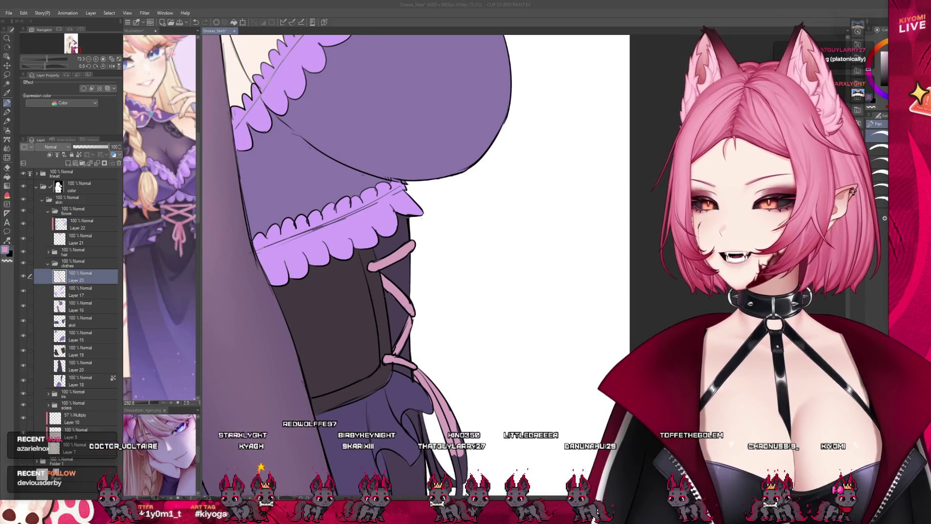
key(ctrl+minus)
key(ctrl+plus)
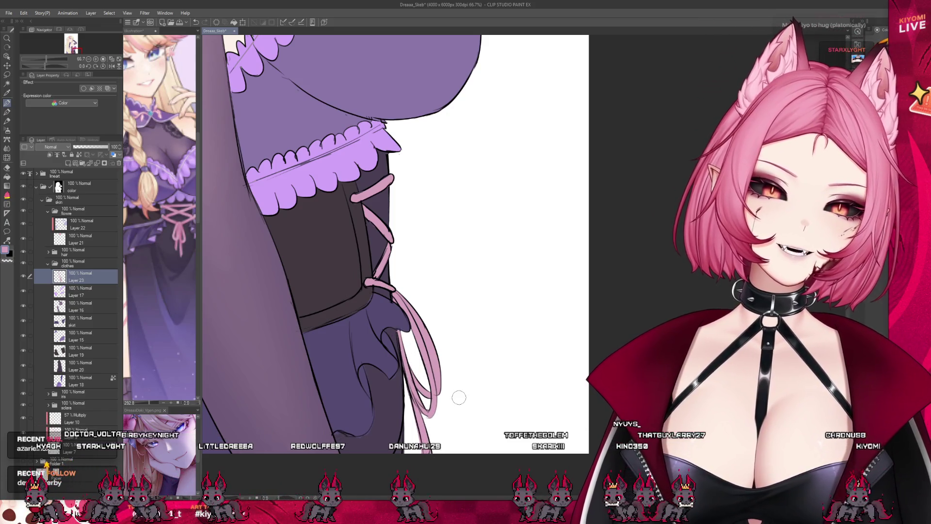
scroll(457, 395, down, 3)
Check the Illustration reference, then start Layer 24 with a corset-edge stroke, placed below Layer 17
key(alt+bracketleft)
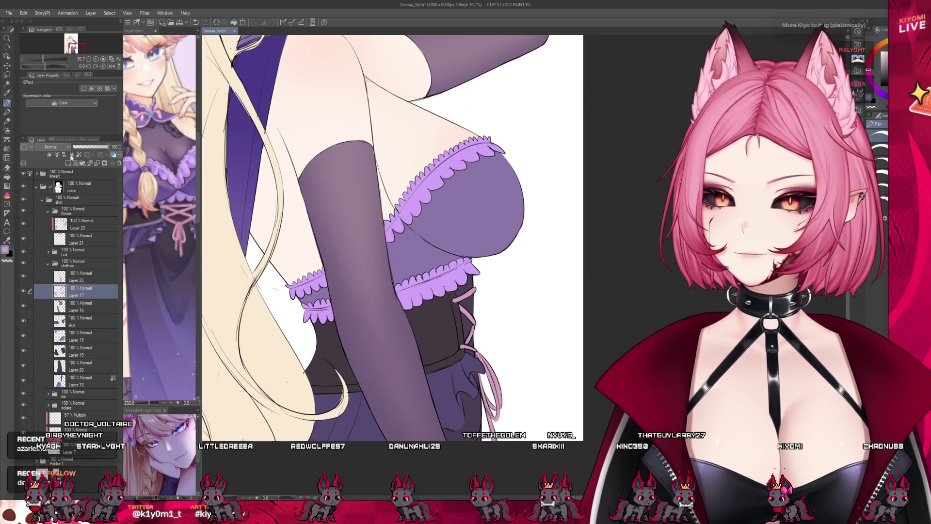
click(163, 222)
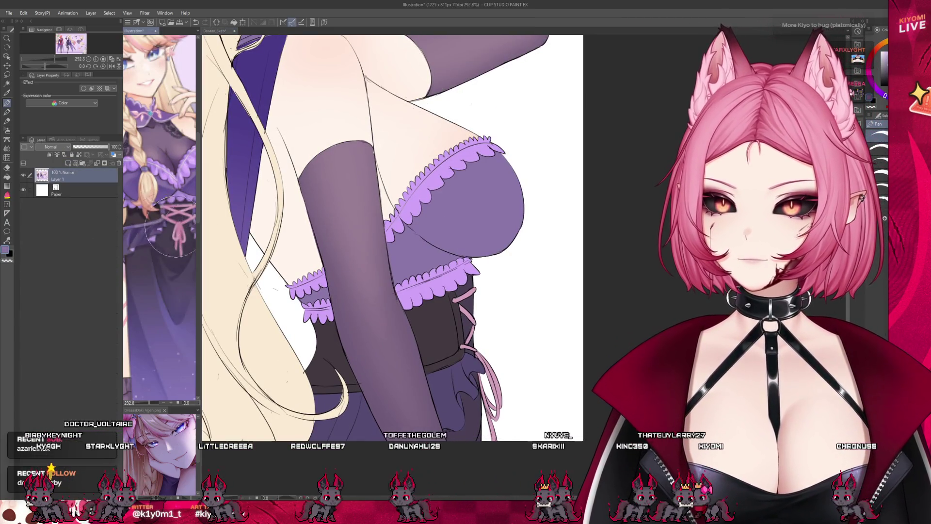
key(ctrl+Tab)
scroll(472, 357, up, 3)
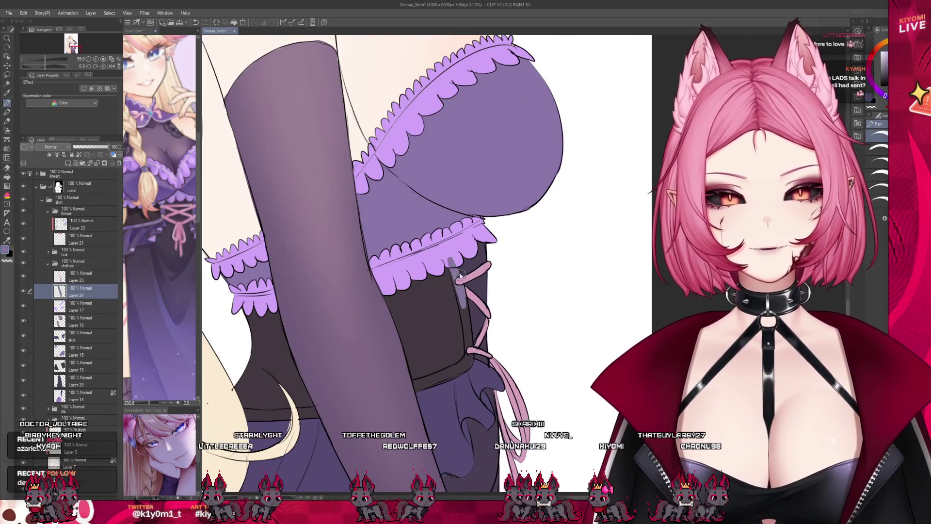
drag(461, 303, 452, 271)
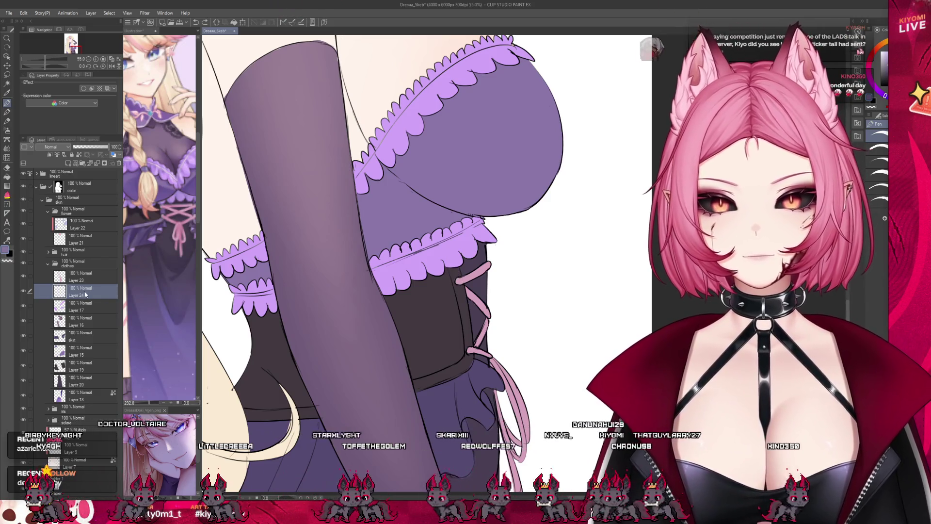
key(ctrl+bracketleft)
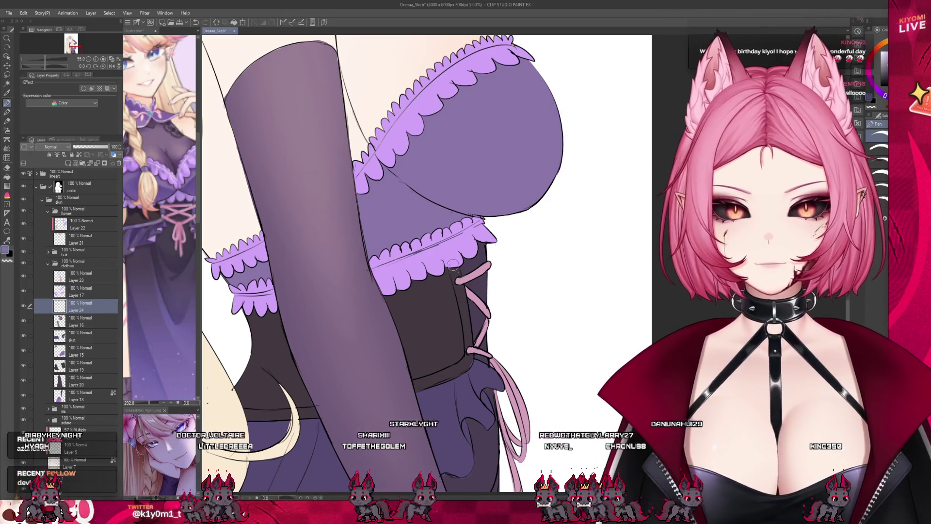
Shade the corset grey beside the lacing and along its lower edge
drag(465, 315, 460, 275)
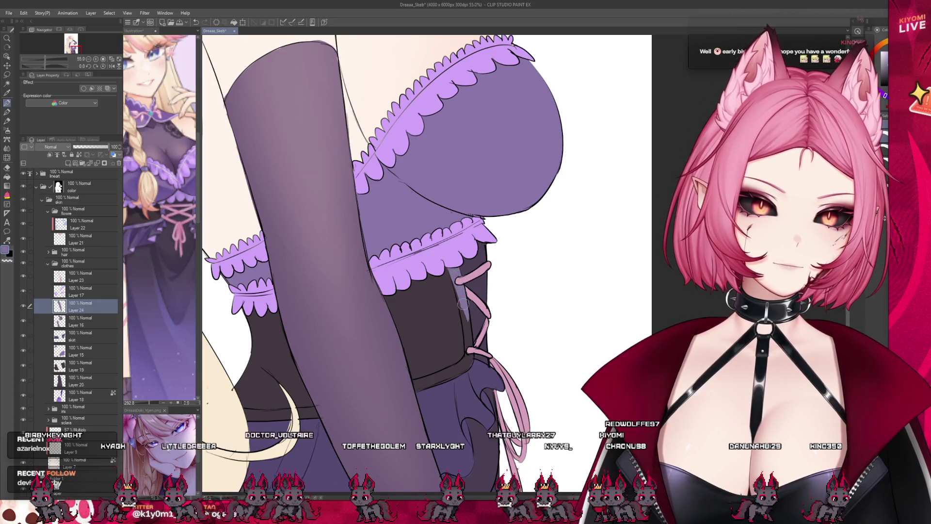
drag(463, 315, 470, 361)
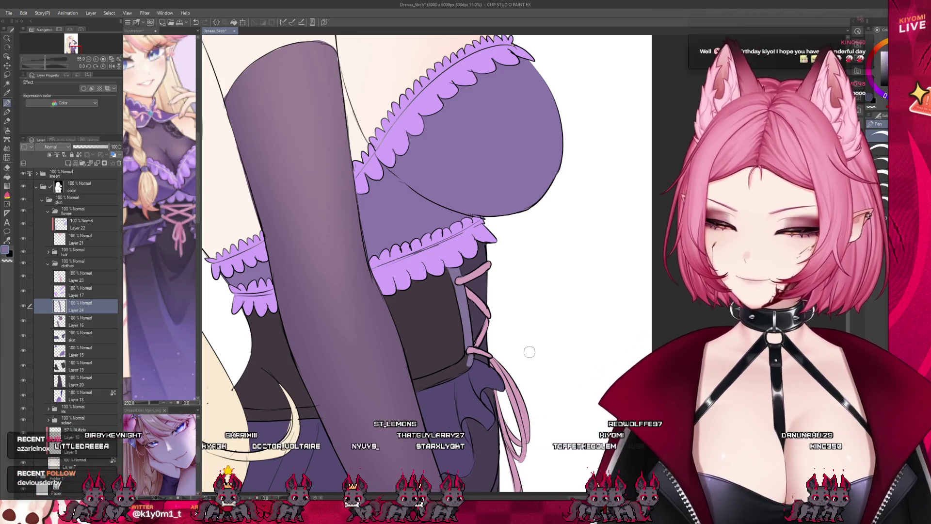
mouse_move(468, 353)
mouse_down()
mouse_move(427, 379)
mouse_move(465, 362)
mouse_move(447, 371)
mouse_up()
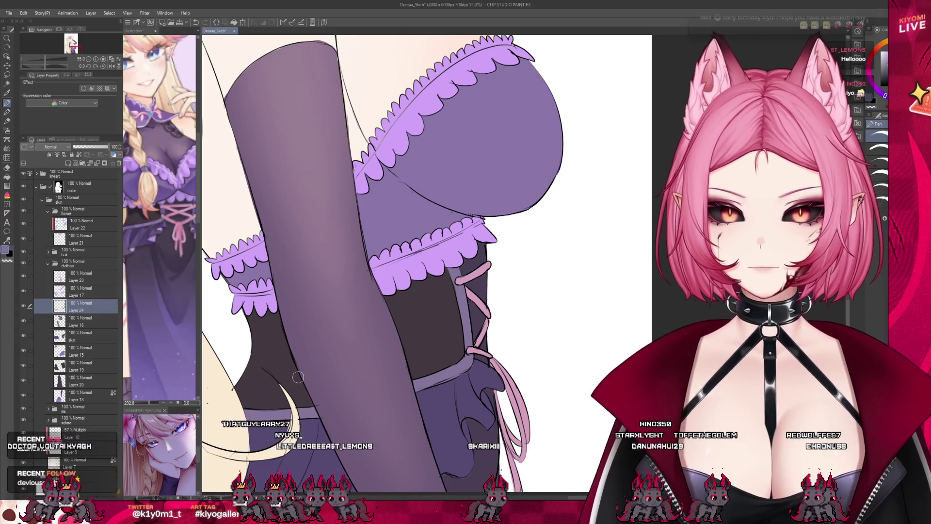
scroll(431, 383, down, 6)
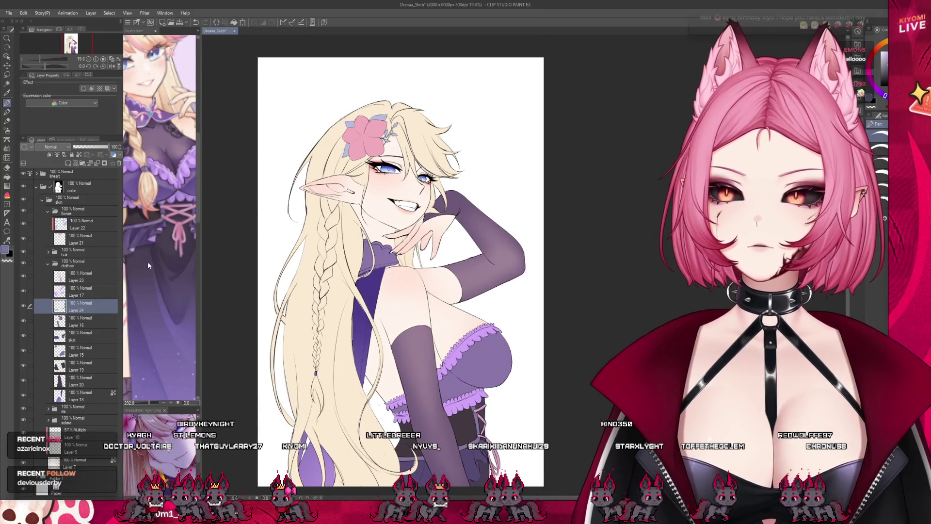
Browse Layer 20, the skirt layer and Layer 15, compare with the Illustration reference, and reselect Layer 24
click(81, 380)
click(69, 341)
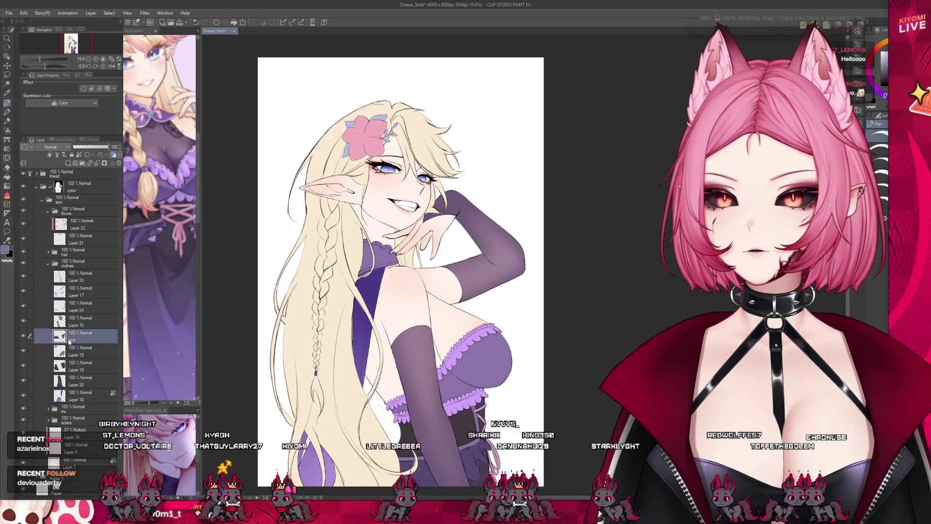
click(87, 305)
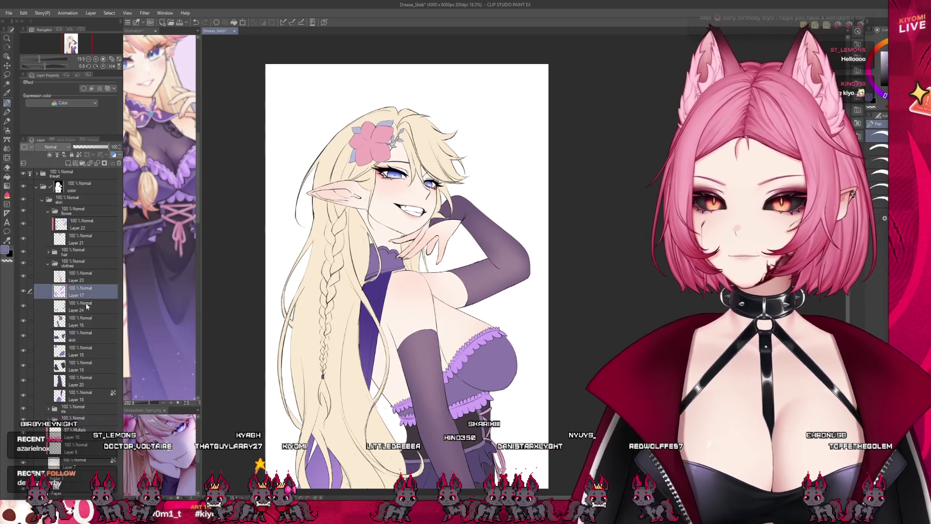
scroll(375, 225, up, 2)
scroll(375, 225, up, 2)
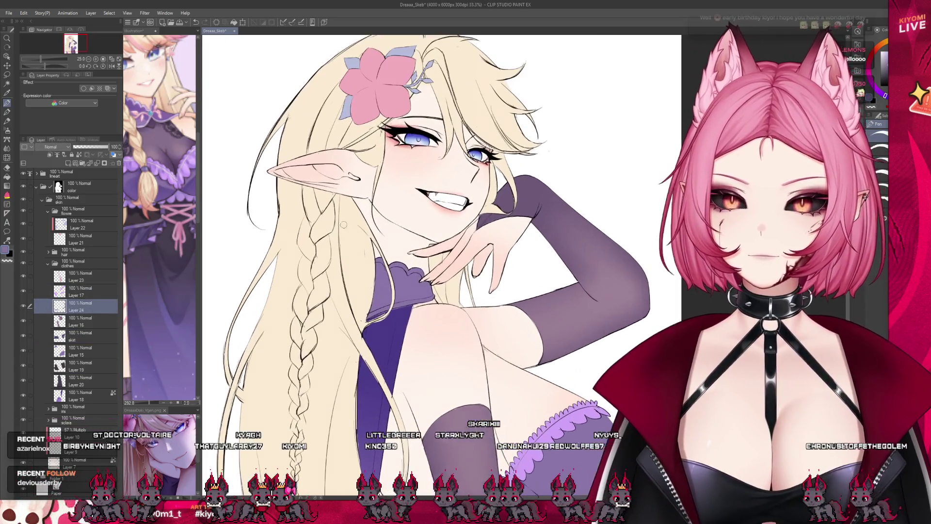
click(145, 102)
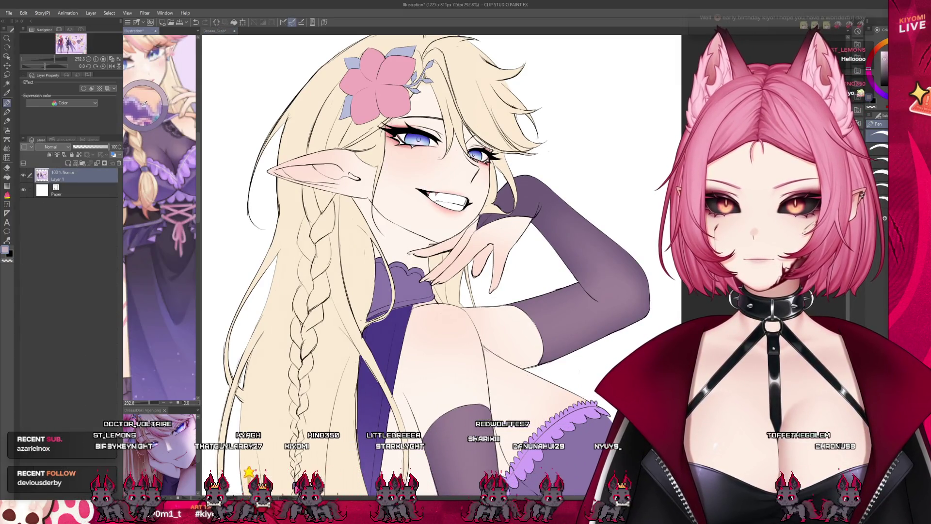
click(372, 176)
scroll(388, 242, up, 4)
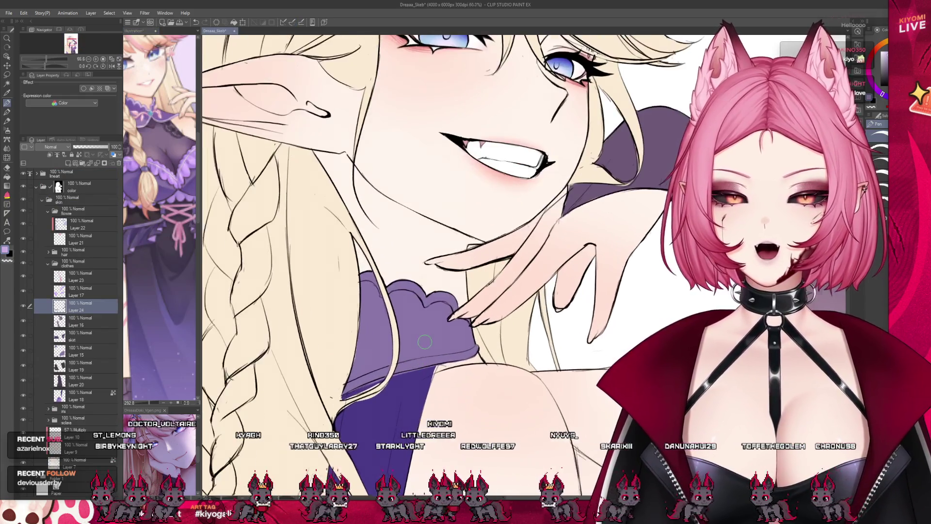
click(97, 351)
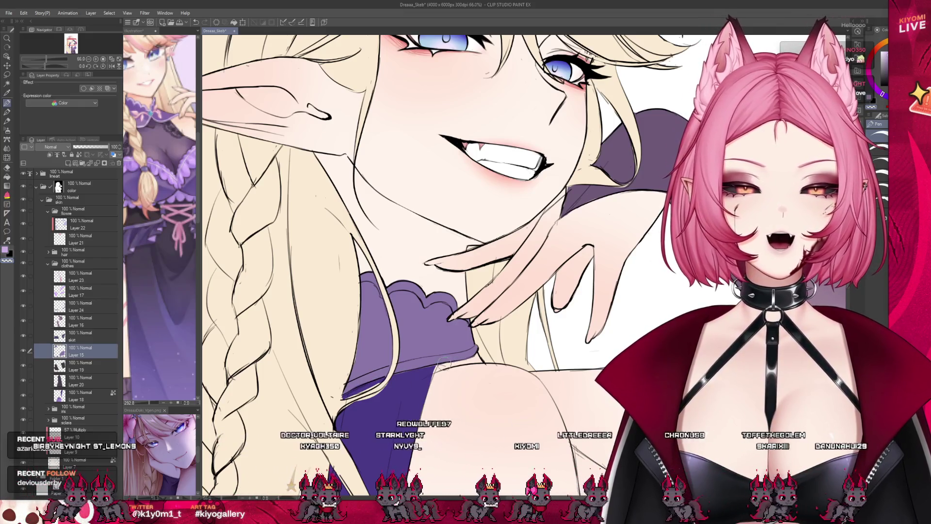
click(76, 304)
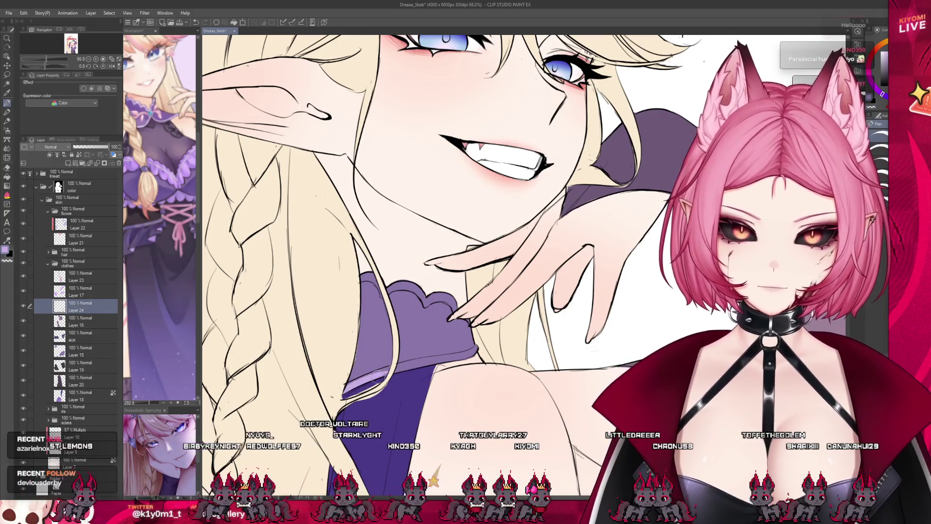
Brush a lilac edge along the bottom of the purple dress piece below her hand
drag(348, 387, 467, 353)
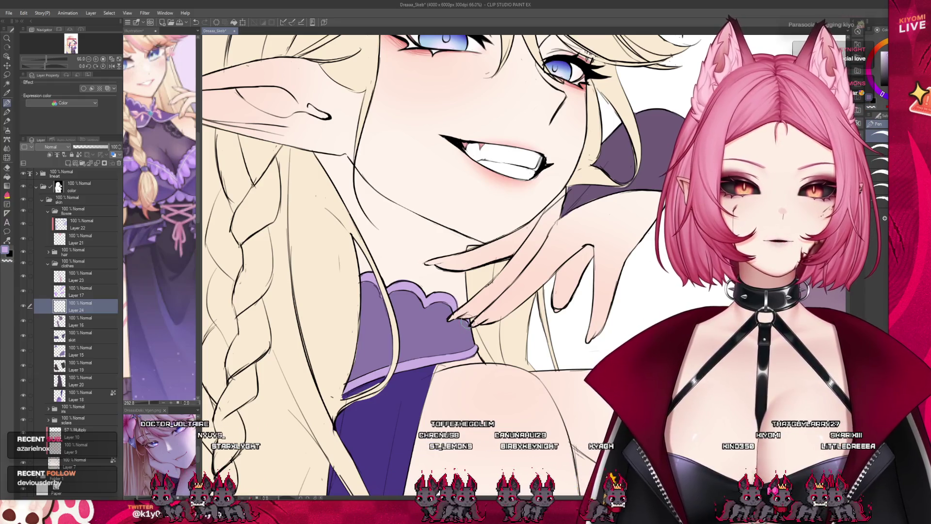
scroll(462, 322, down, 5)
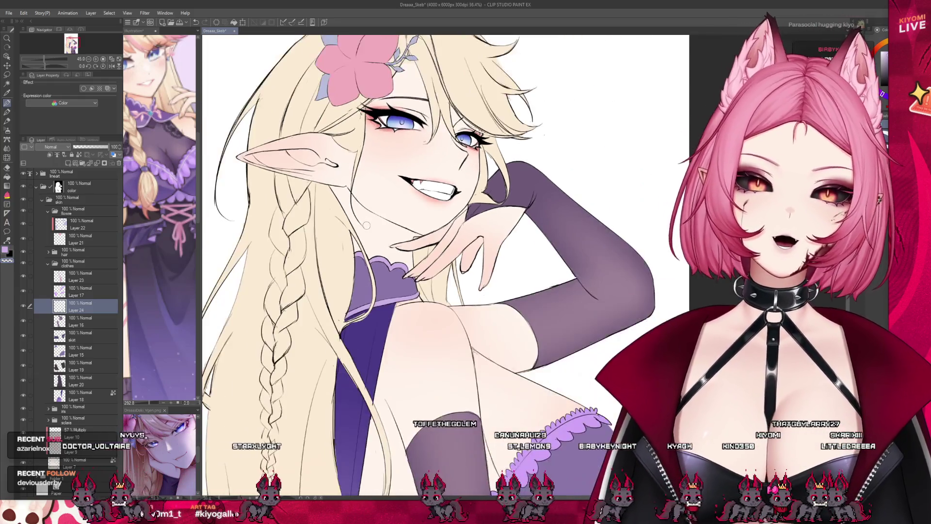
scroll(367, 226, down, 1)
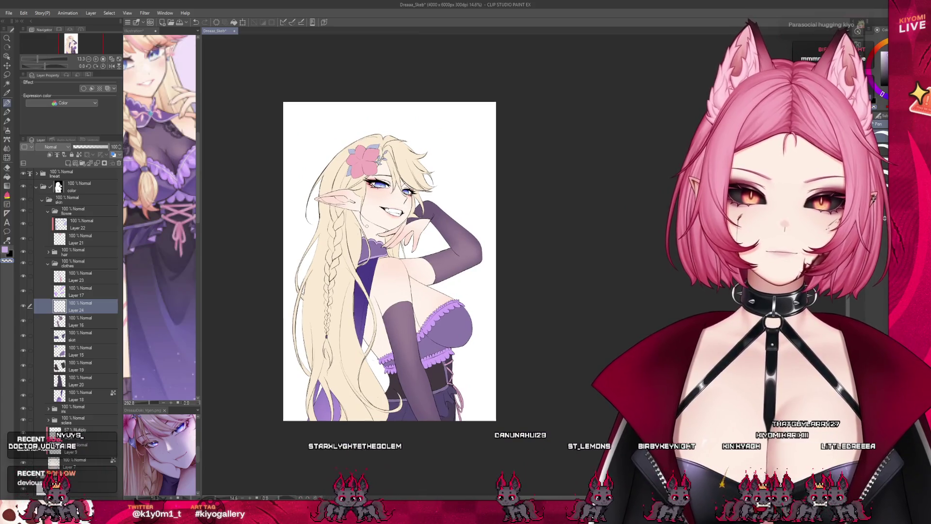
scroll(367, 225, down, 1)
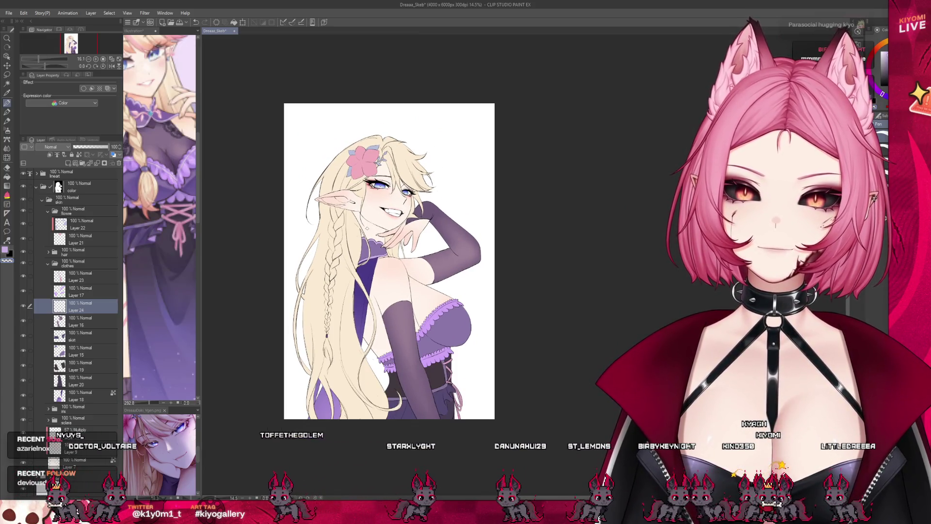
scroll(349, 199, up, 2)
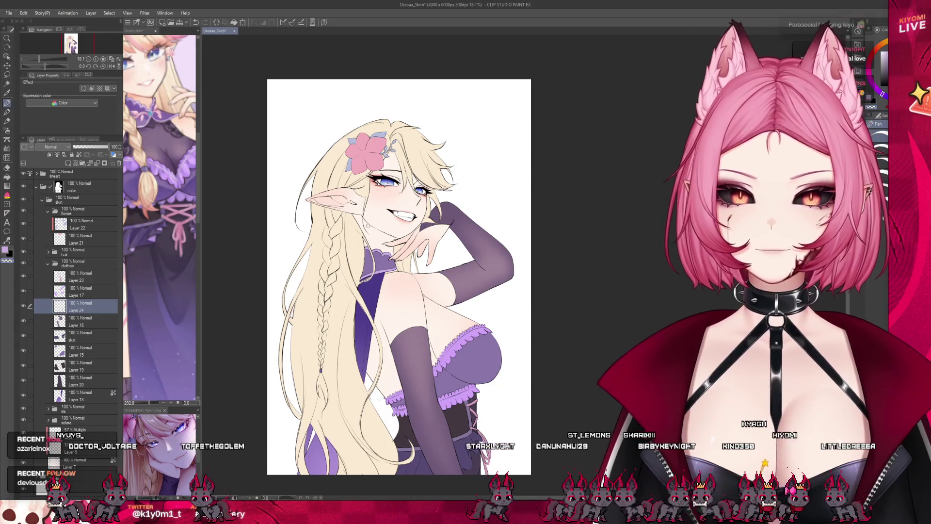
scroll(389, 234, down, 2)
scroll(389, 234, up, 2)
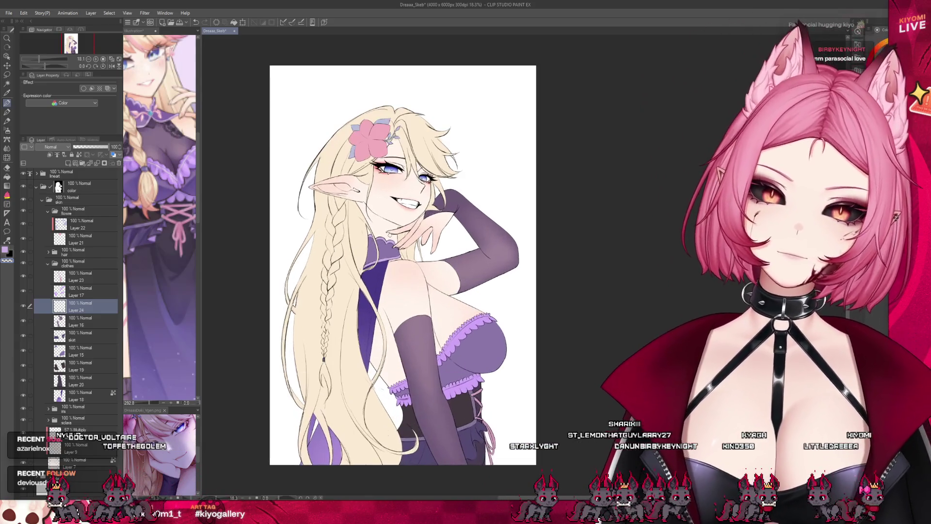
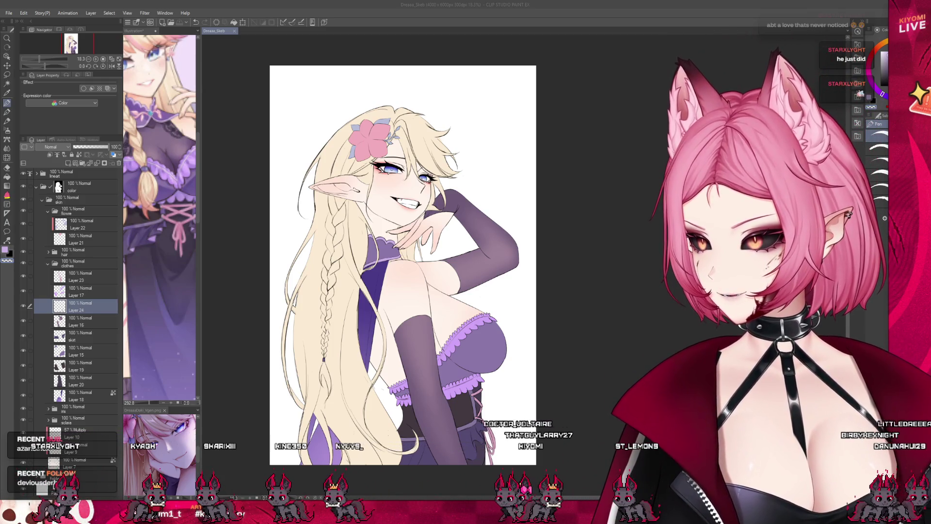
Paste the copied armchair photo into a new Illustration2 canvas with File > New from clipboard
key(alt)
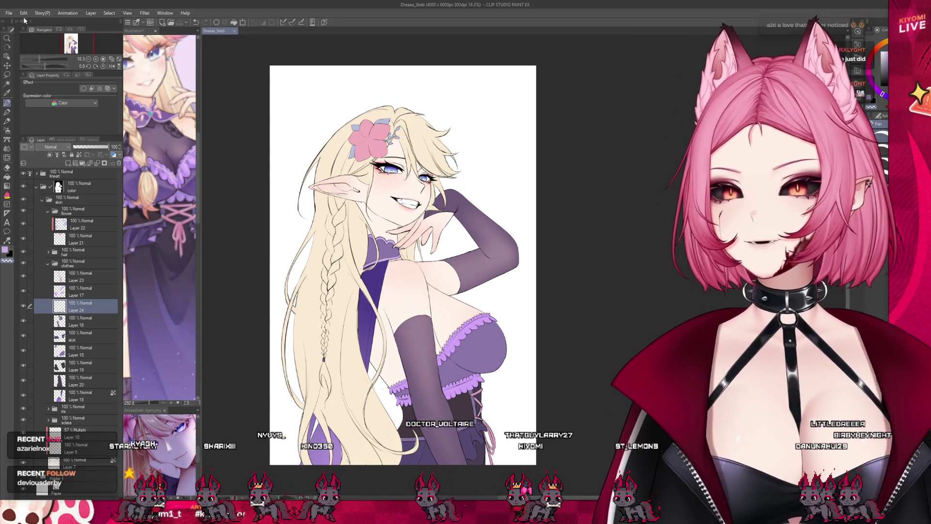
key(ctrl+shift+alt+n)
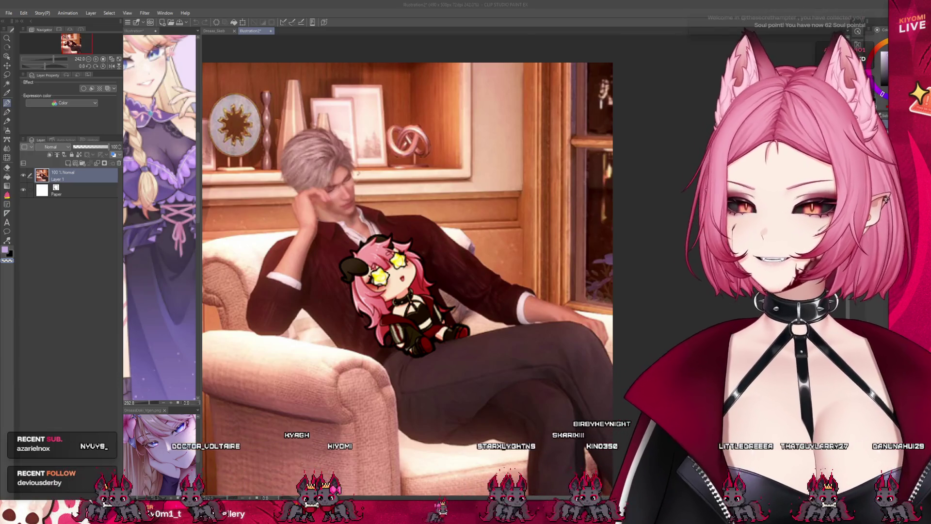
Switch from Illustration2 back to the Dreaaa_Skeb elf artwork tab
scroll(408, 279, up, 2)
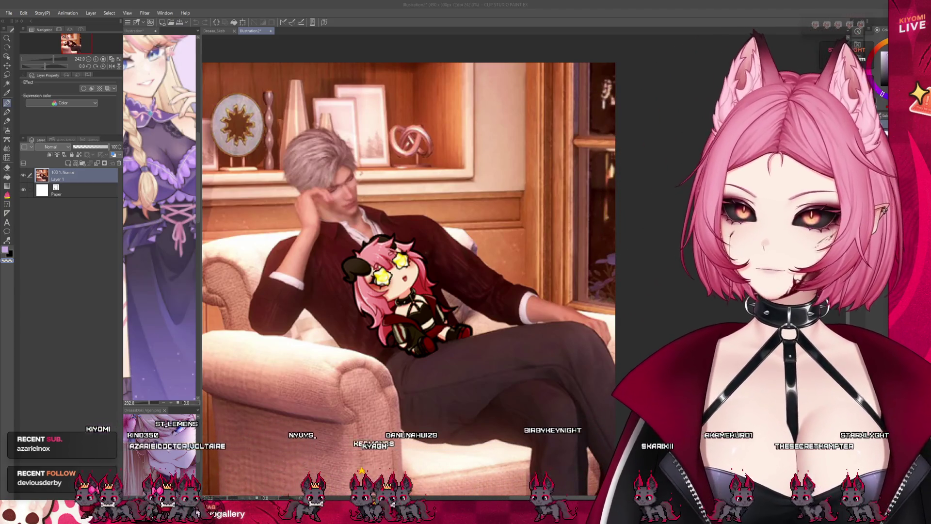
click(212, 32)
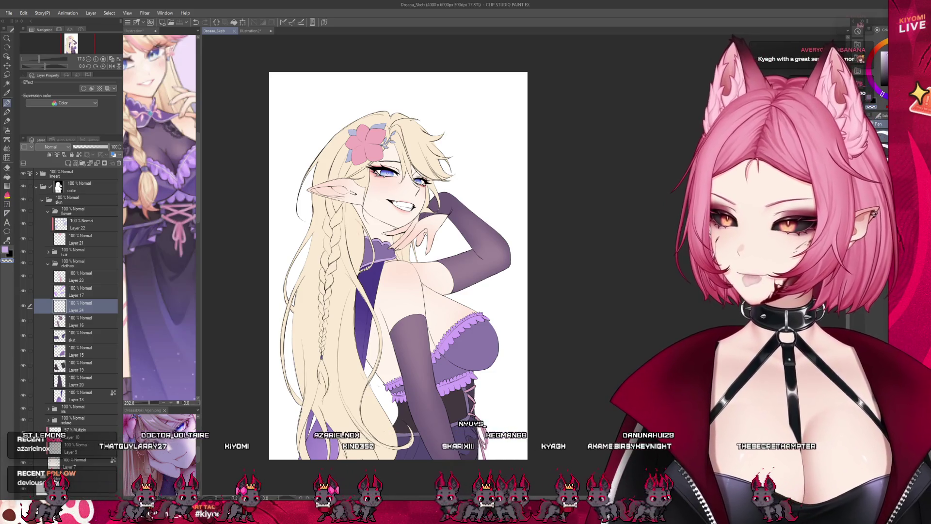
Glance at the Illustration2 photo, then return to the Dreaaa_Skeb artwork
click(264, 31)
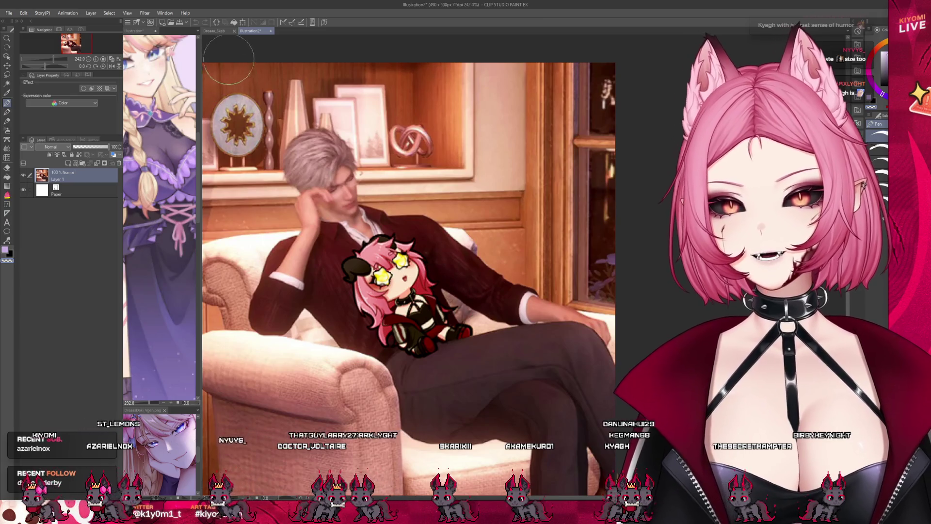
click(214, 31)
scroll(410, 280, up, 2)
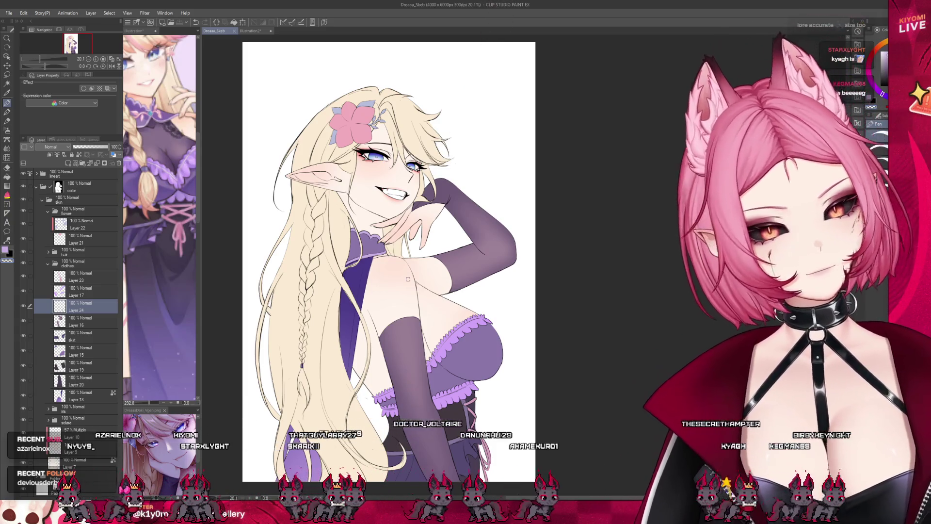
scroll(423, 277, down, 1)
scroll(406, 293, down, 2)
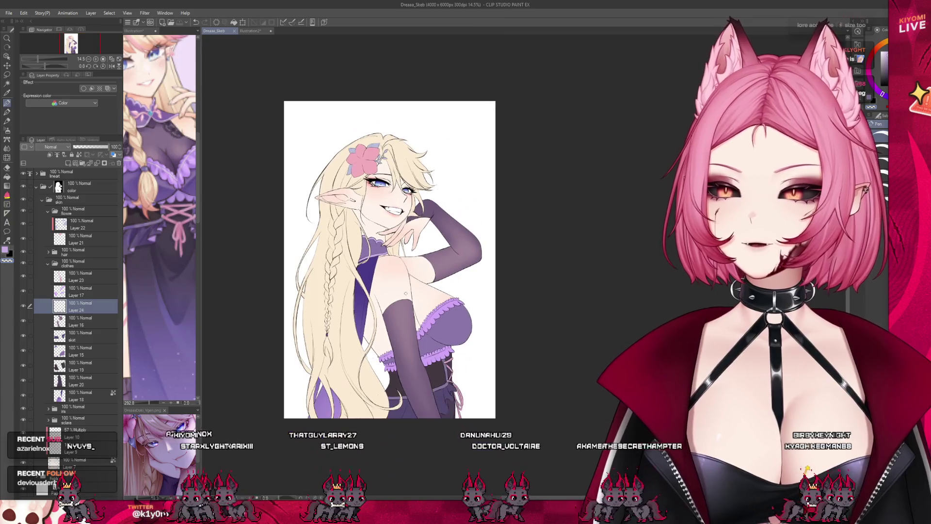
Expand the lineart folder, select Layer 8, and zoom in on the bodice
click(71, 277)
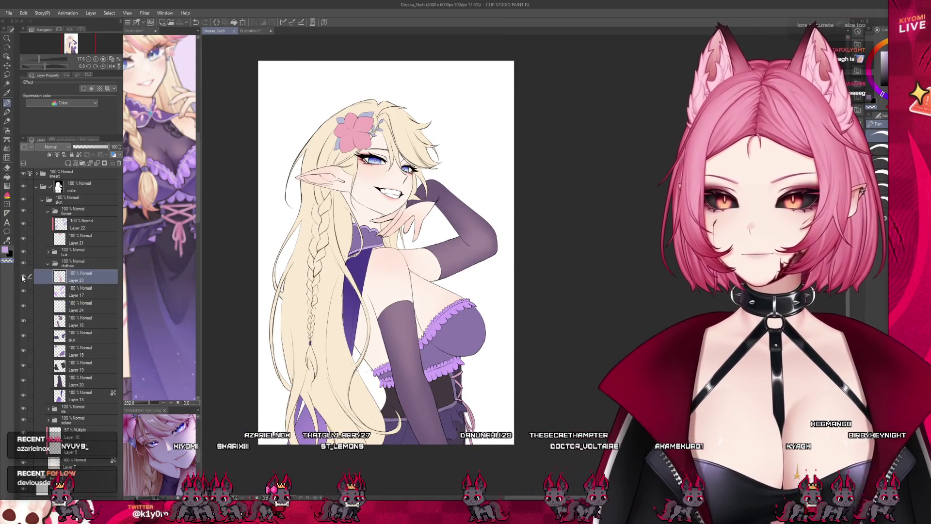
scroll(359, 215, up, 1)
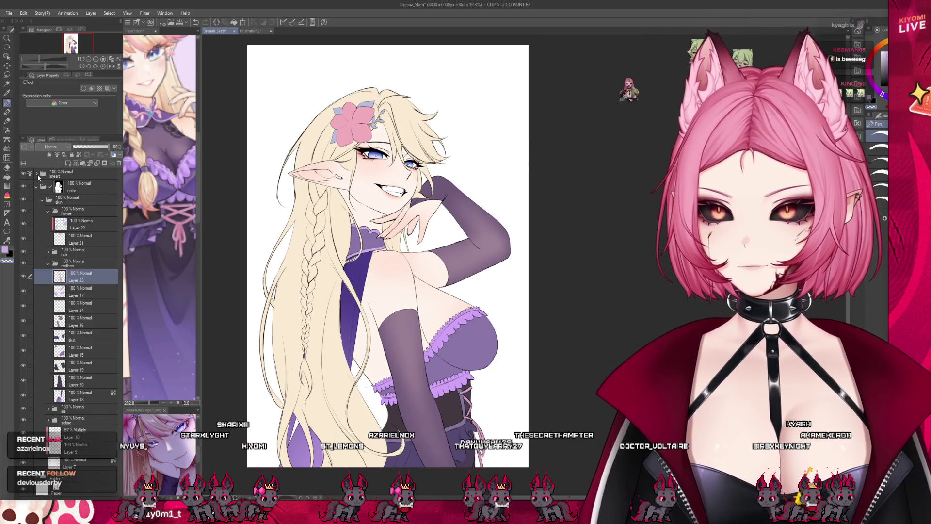
click(36, 173)
click(29, 202)
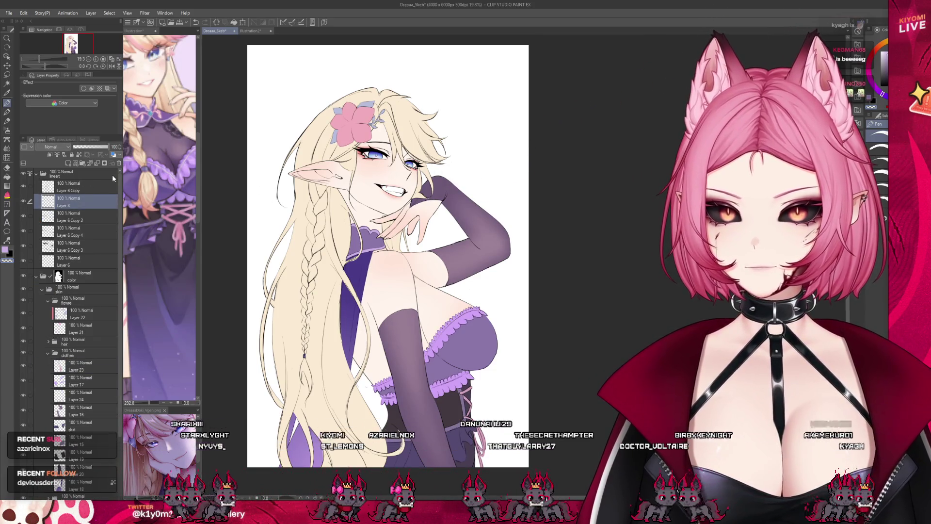
scroll(435, 187, up, 3)
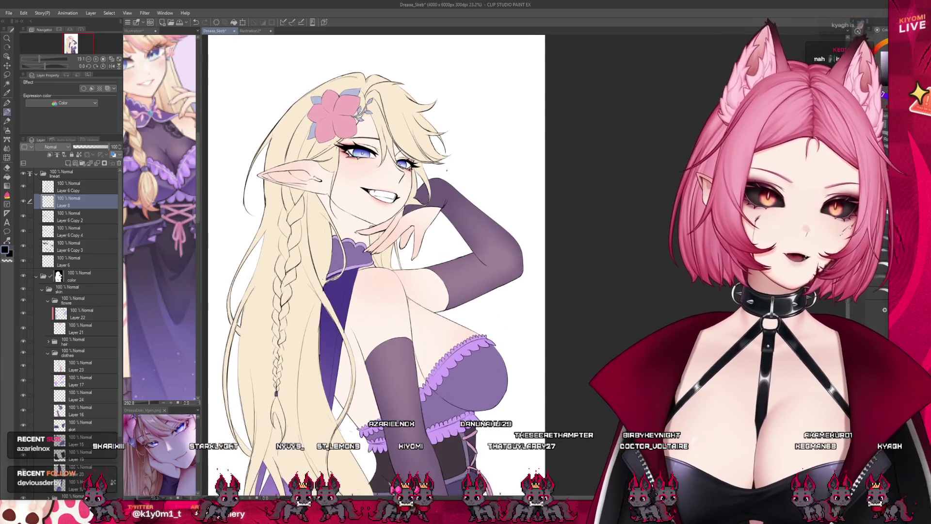
scroll(336, 244, up, 3)
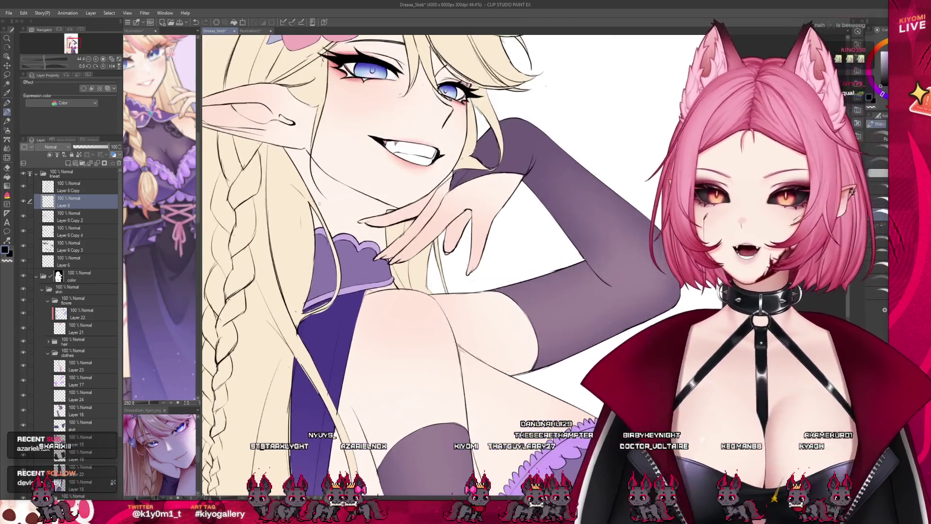
scroll(163, 134, up, 2)
scroll(163, 134, down, 5)
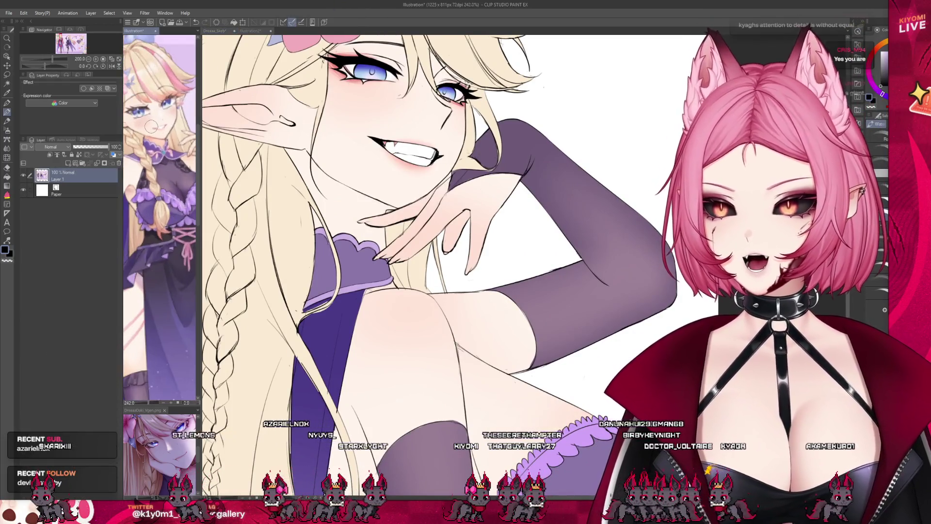
scroll(163, 134, up, 2)
scroll(329, 253, up, 5)
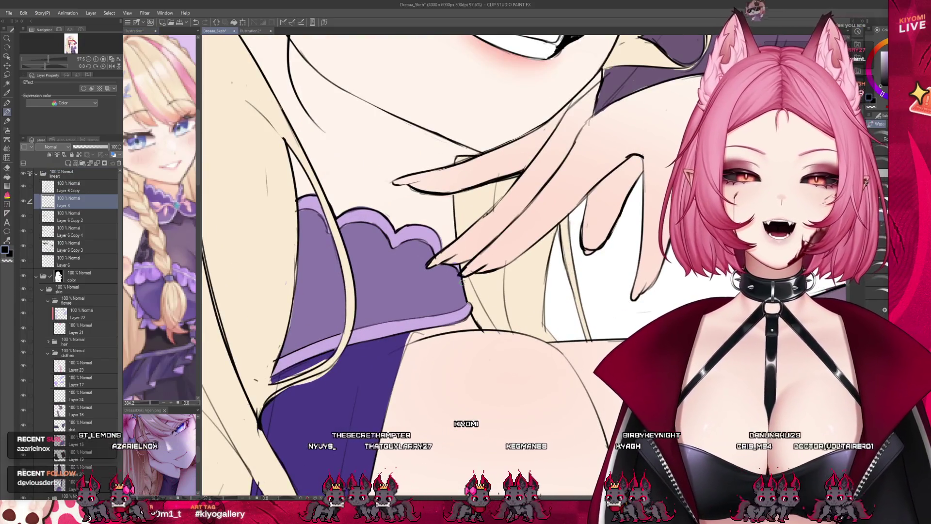
Pencil four curved vine sketch strokes across the purple bodice and its fold on Layer 8
drag(416, 289, 352, 268)
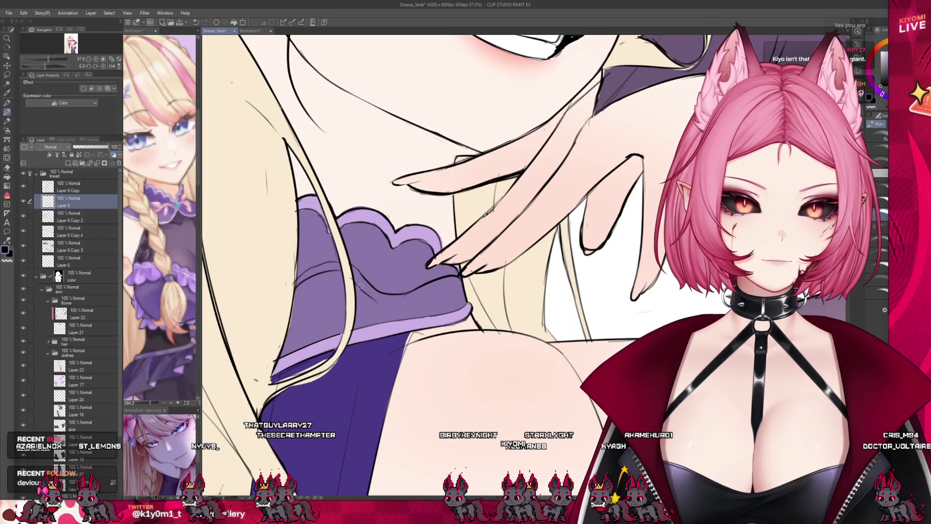
drag(390, 303, 429, 292)
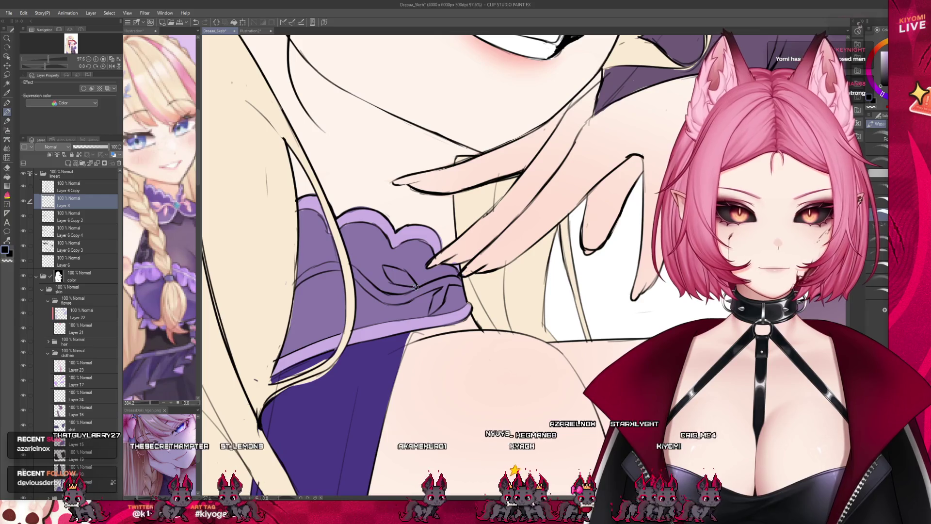
drag(388, 281, 413, 287)
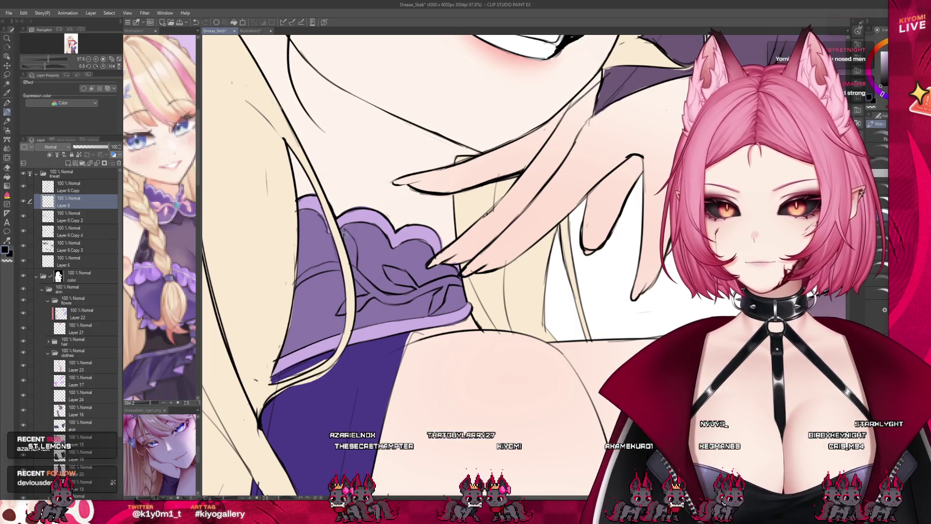
drag(305, 285, 320, 293)
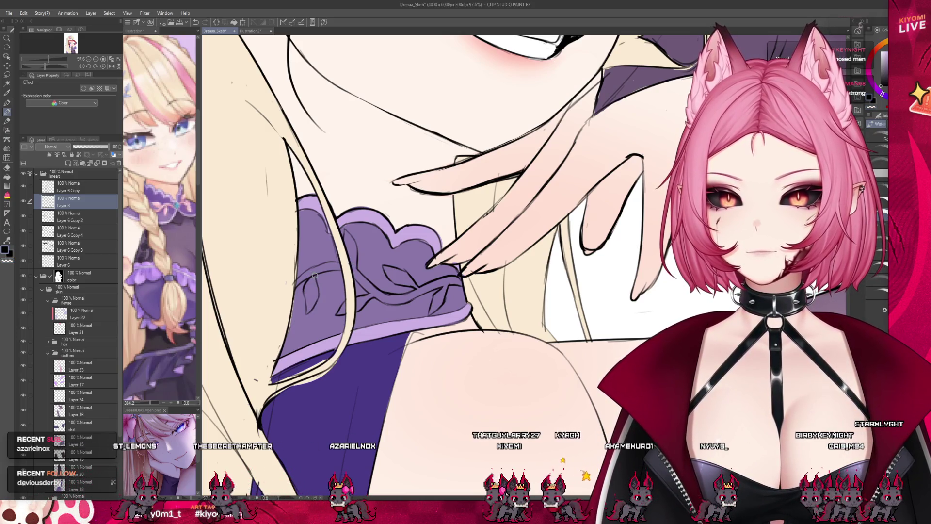
scroll(479, 295, down, 5)
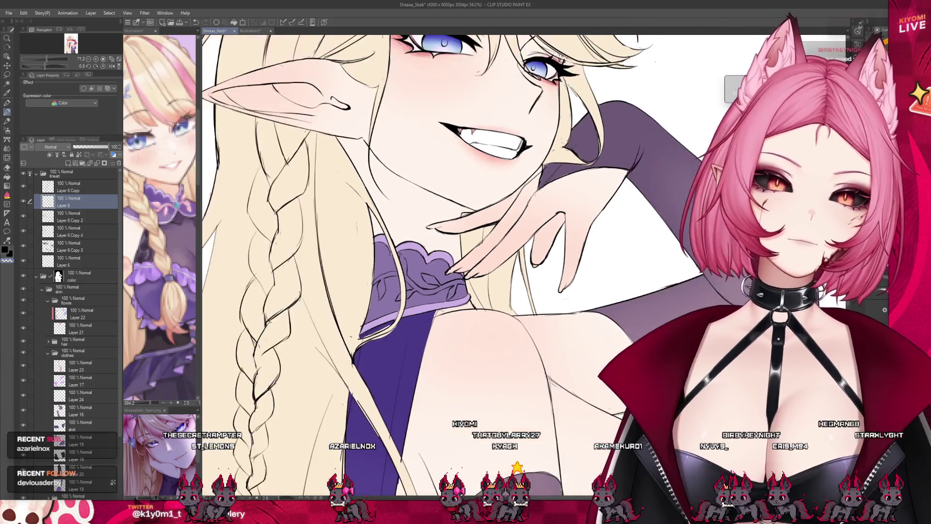
Collapse the lineart folder and select Layer 23 to paint on
scroll(433, 180, up, 1)
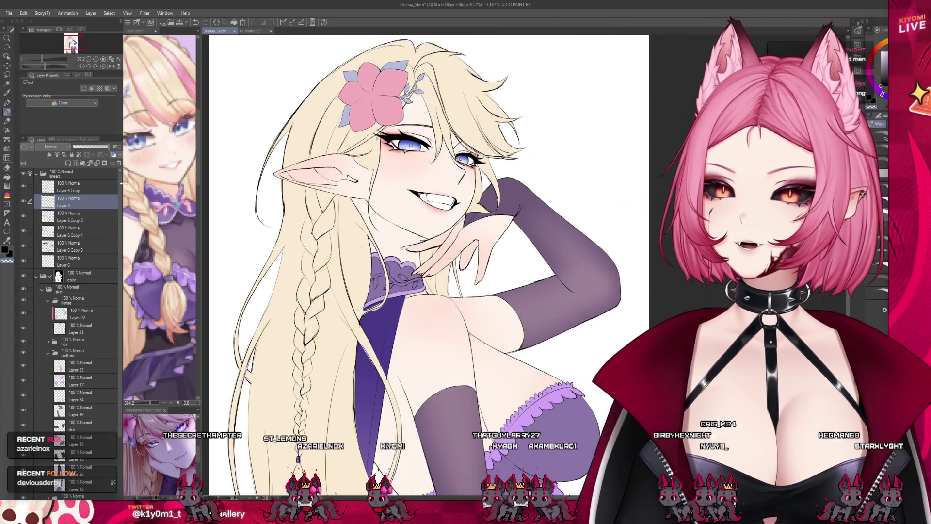
click(36, 174)
click(49, 250)
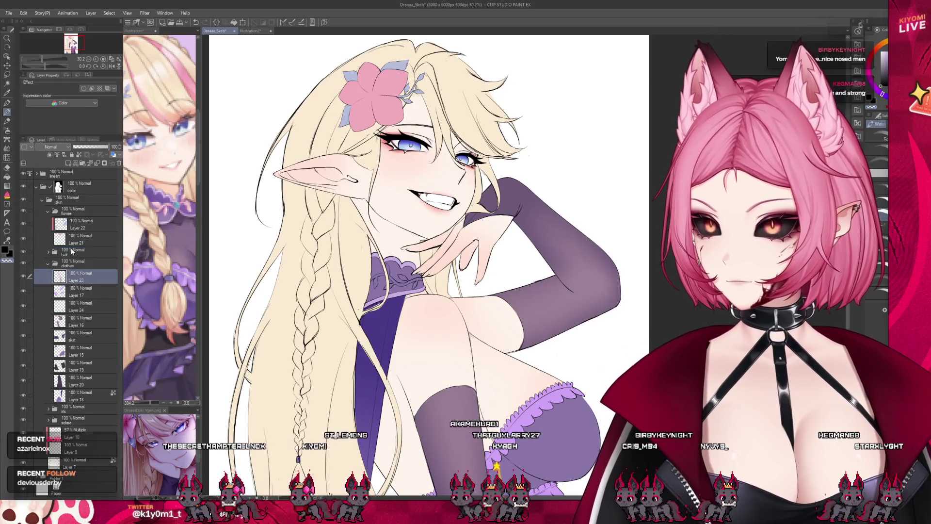
click(92, 280)
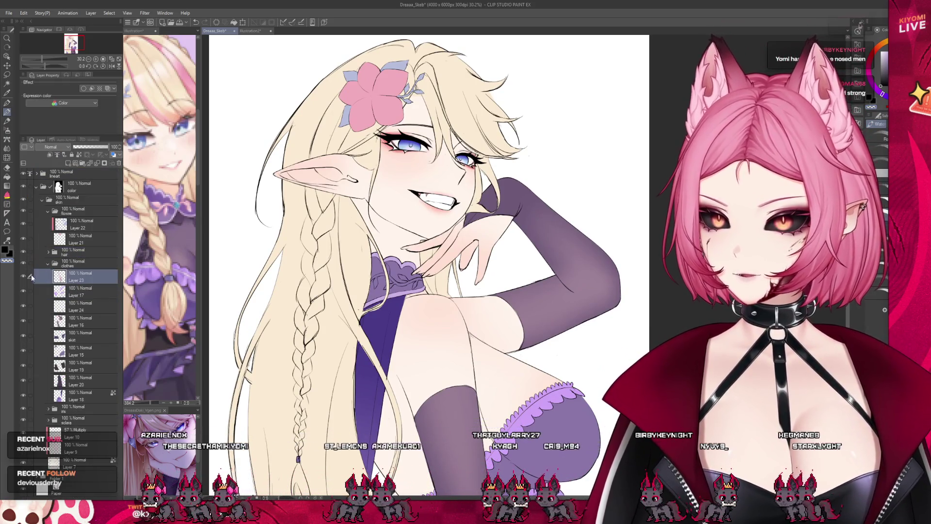
scroll(336, 127, down, 1)
scroll(405, 265, down, 1)
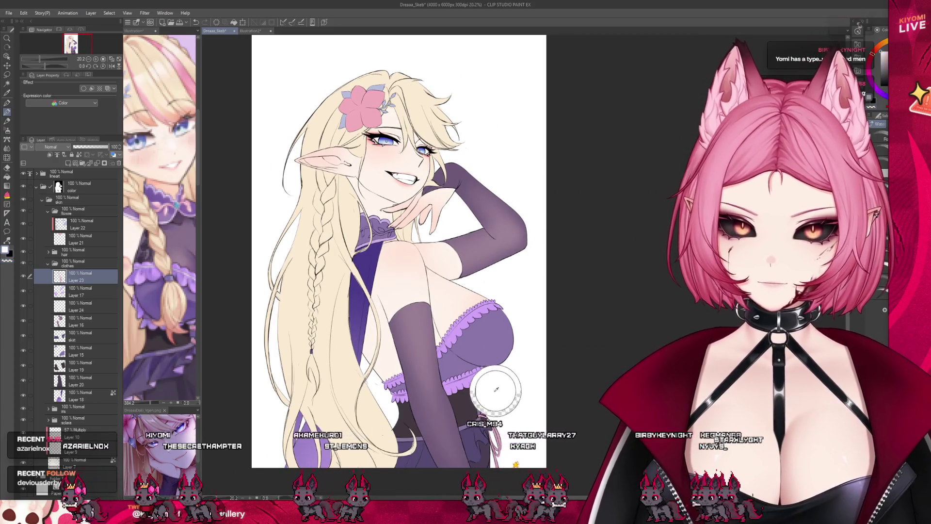
Eyedrop the dress colour and paint a pink vine across the bodice with the Pen
alt+click(482, 397)
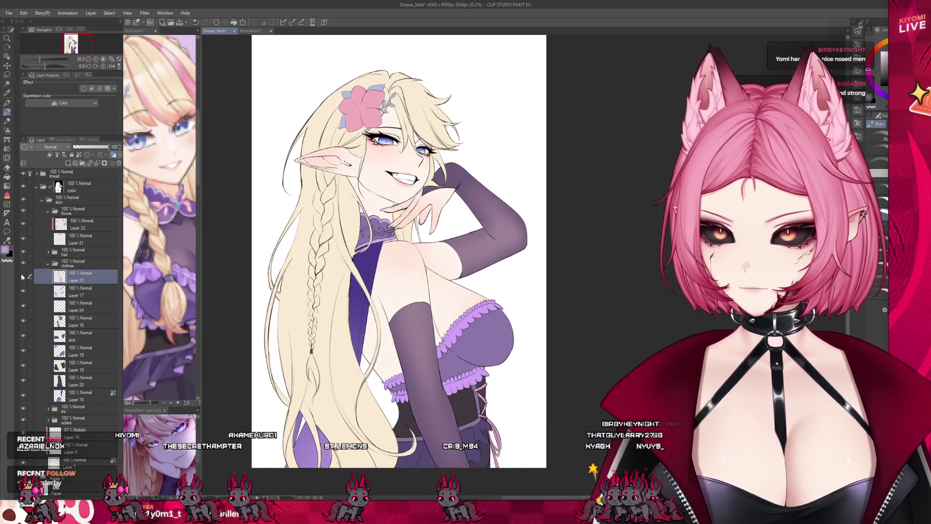
scroll(344, 186, up, 2)
scroll(383, 184, up, 4)
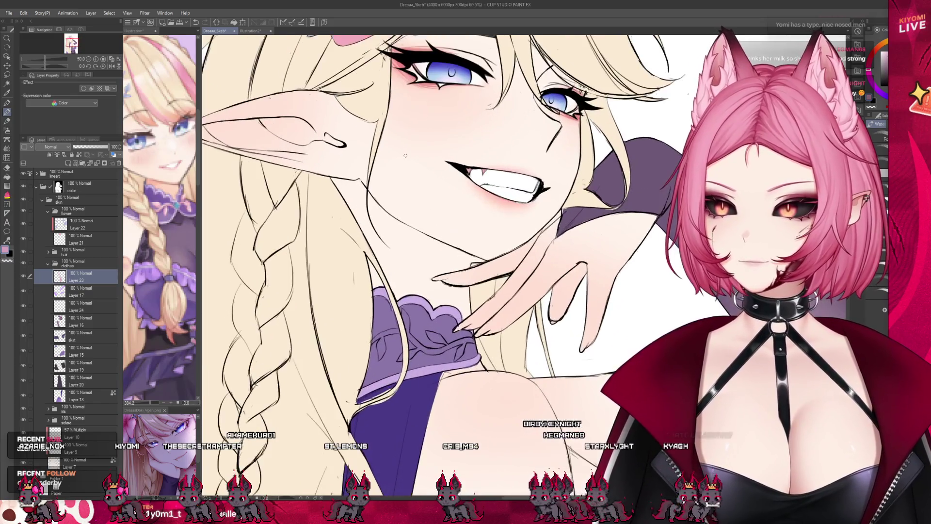
key(p)
scroll(478, 340, up, 2)
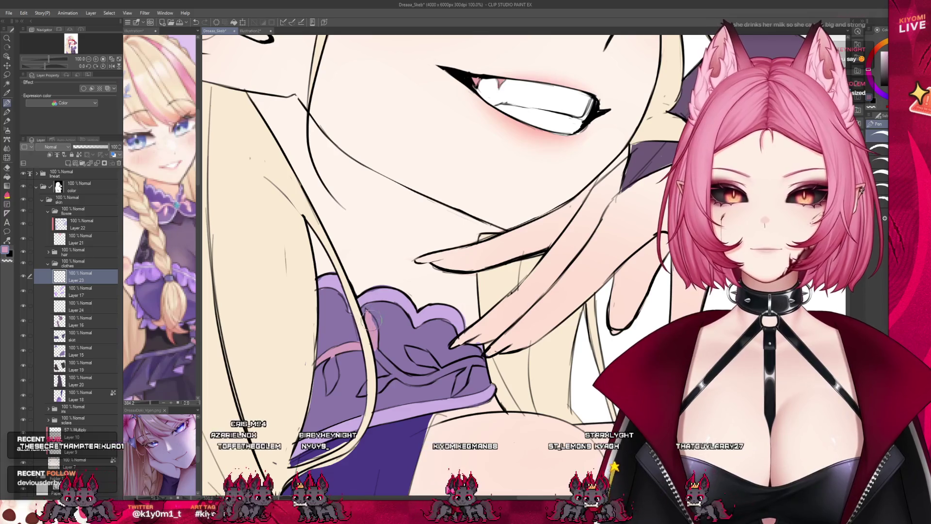
drag(371, 315, 417, 379)
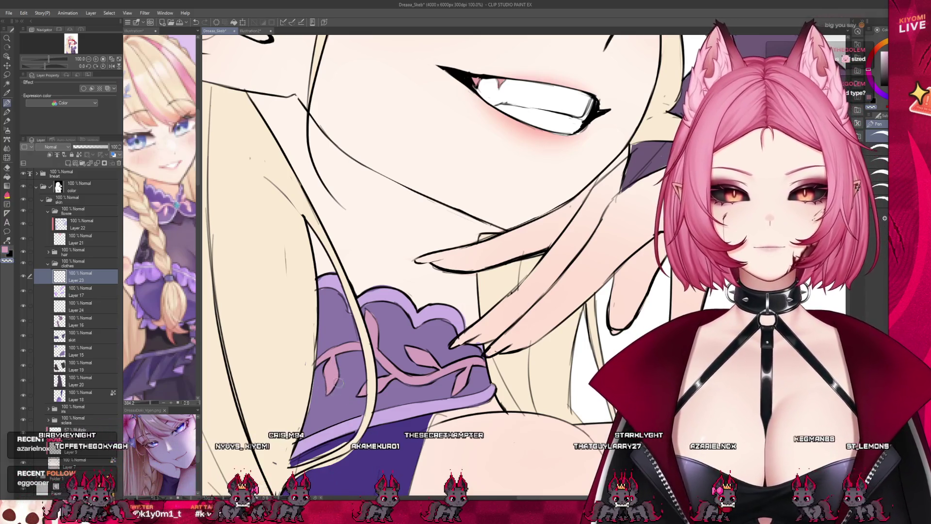
scroll(423, 305, down, 10)
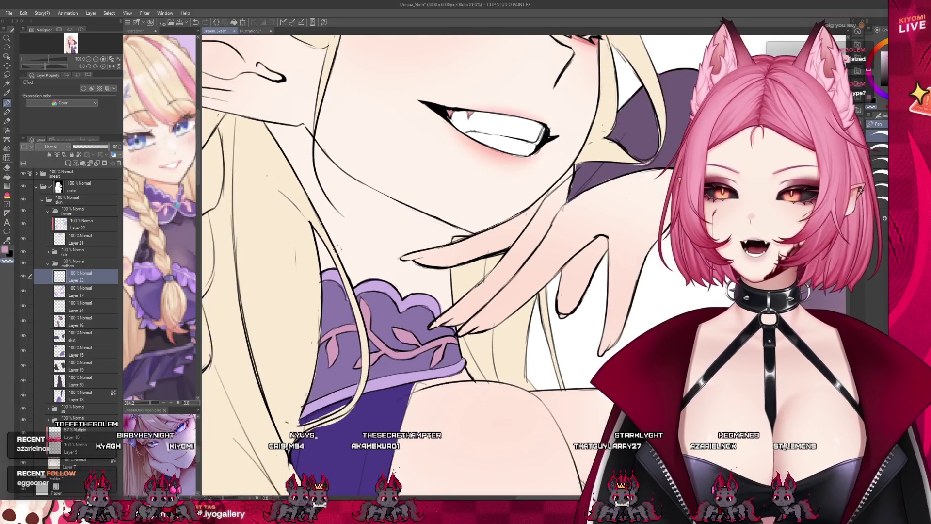
Sample a colour from the reference illustration, then return to Dreaaa_Skeb
scroll(410, 241, down, 3)
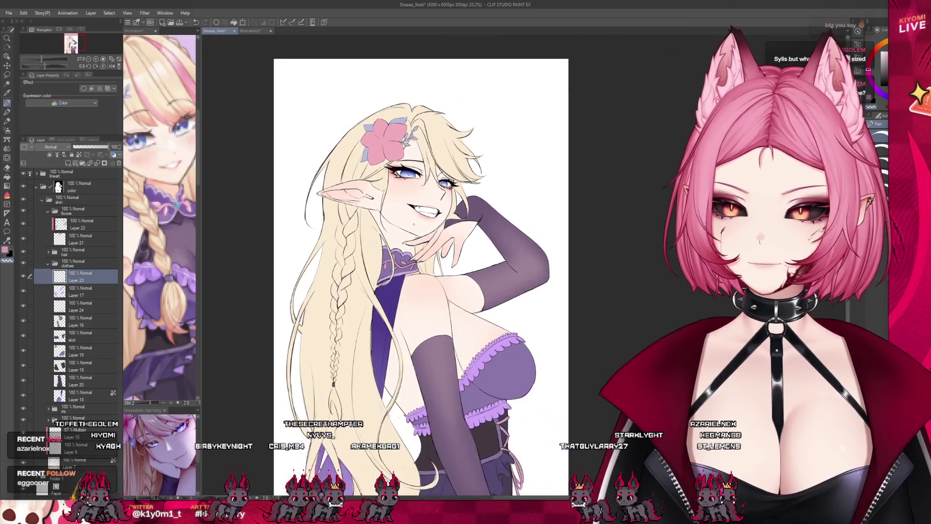
scroll(425, 309, up, 2)
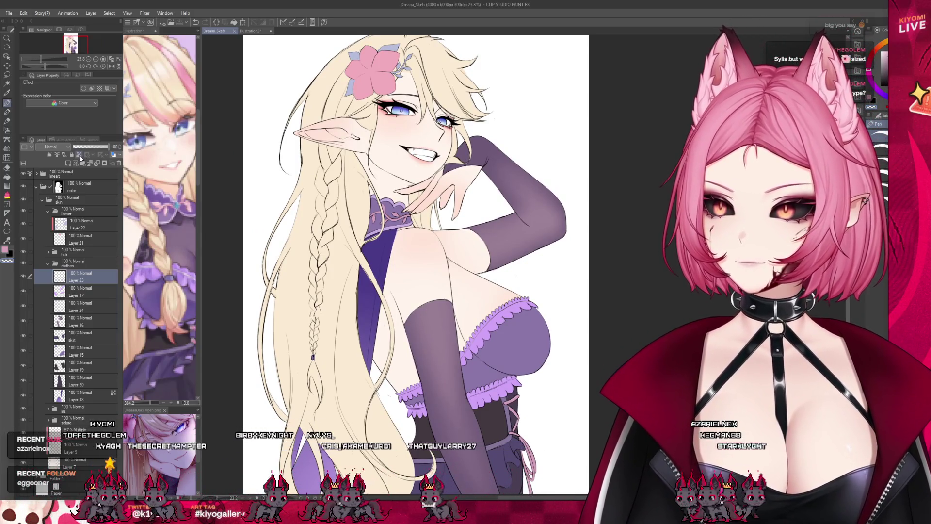
key(ctrl+Tab)
drag(156, 198, 158, 201)
key(ctrl+Tab)
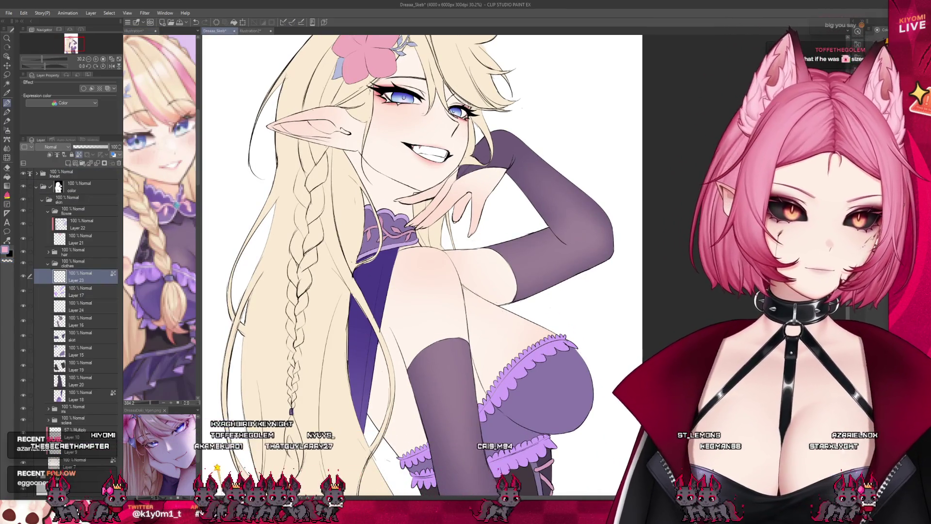
Zoom to view the whole page and save the Dreaaa_Skeb illustration with Ctrl+S
scroll(365, 261, down, 3)
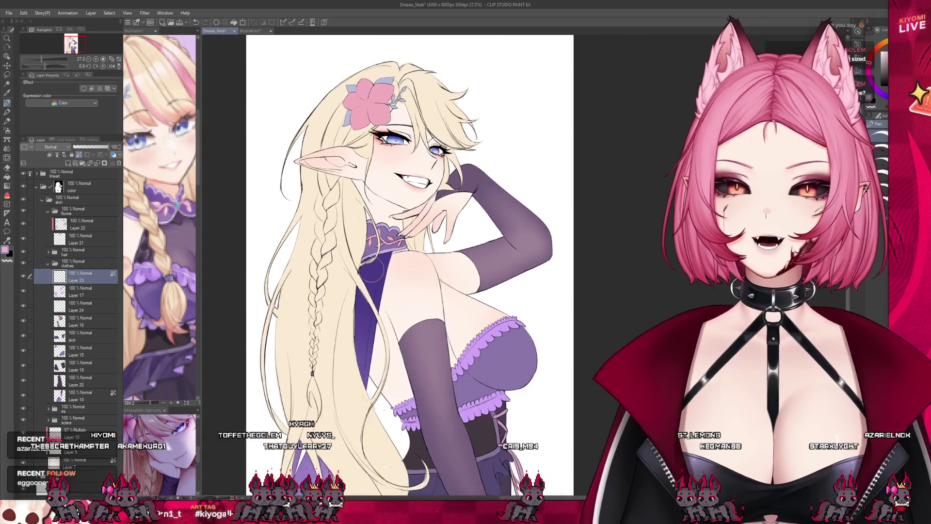
scroll(468, 296, up, 1)
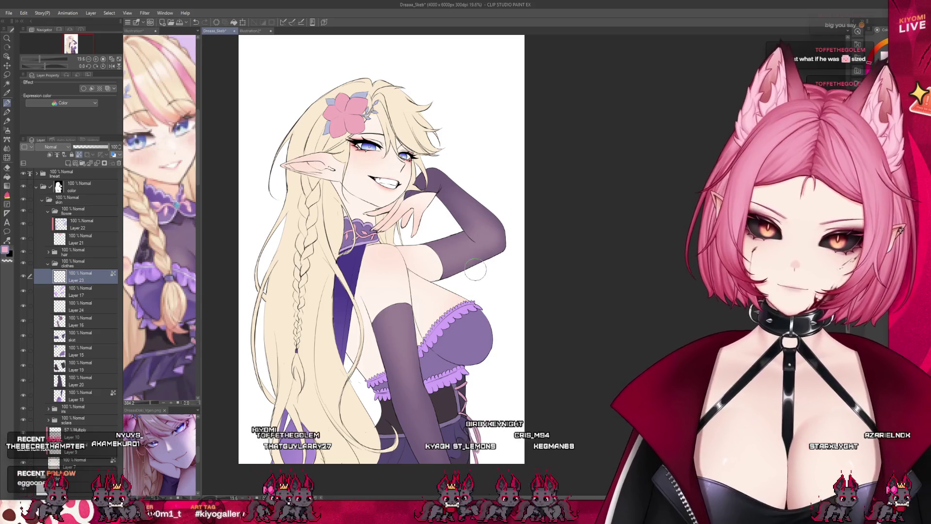
scroll(385, 251, up, 1)
key(ctrl+s)
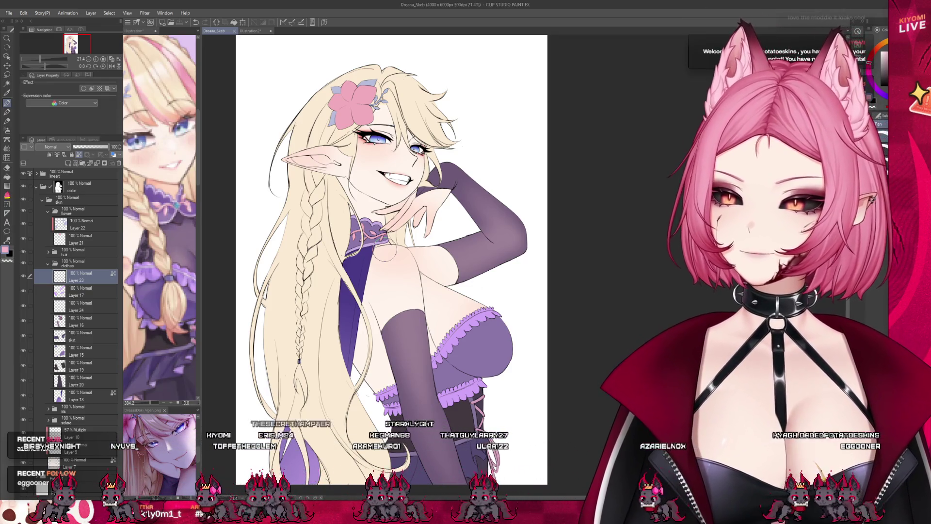
scroll(364, 203, down, 2)
scroll(365, 202, up, 6)
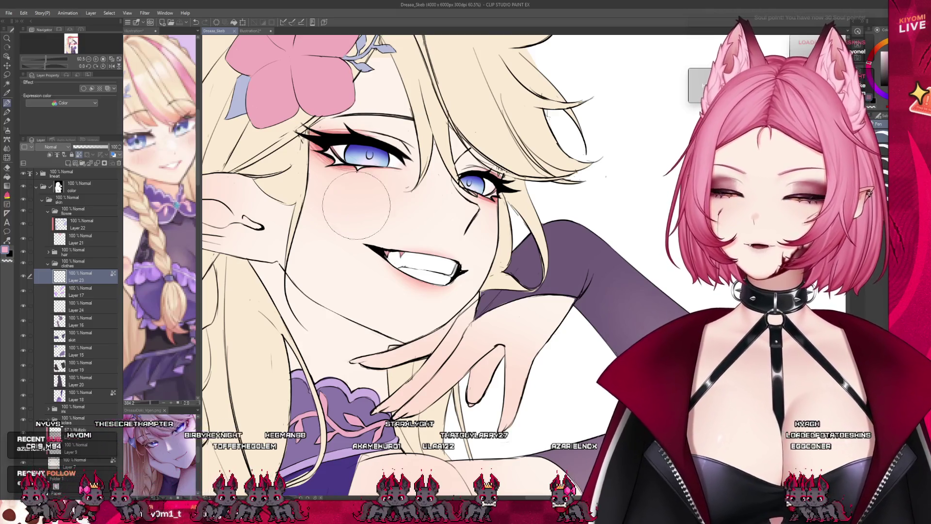
scroll(453, 165, down, 2)
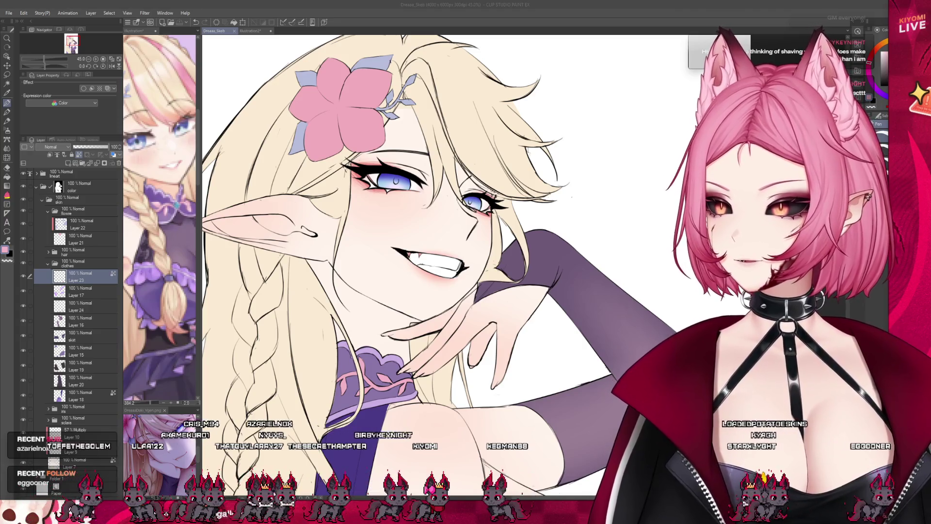
scroll(417, 220, down, 2)
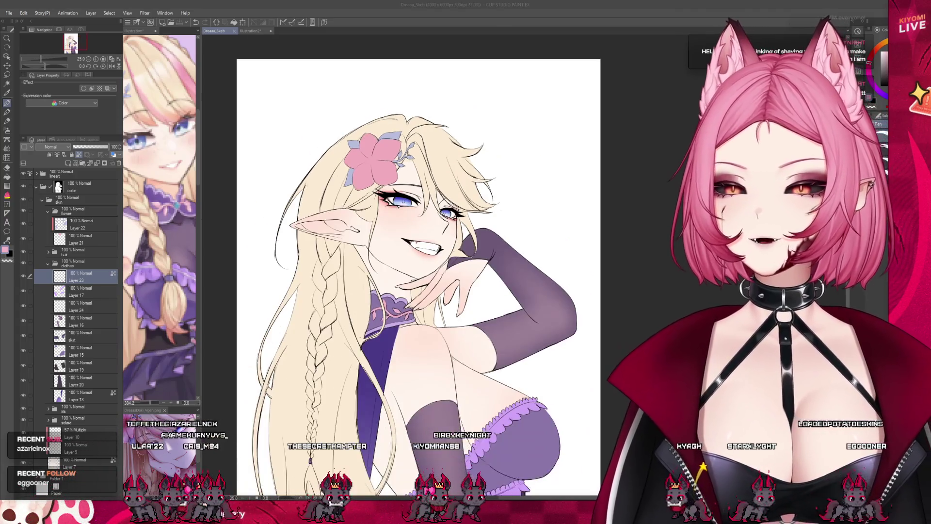
Drag the reference panel divider left to widen the canvas, and add a layer above Layer 26
key(minus)
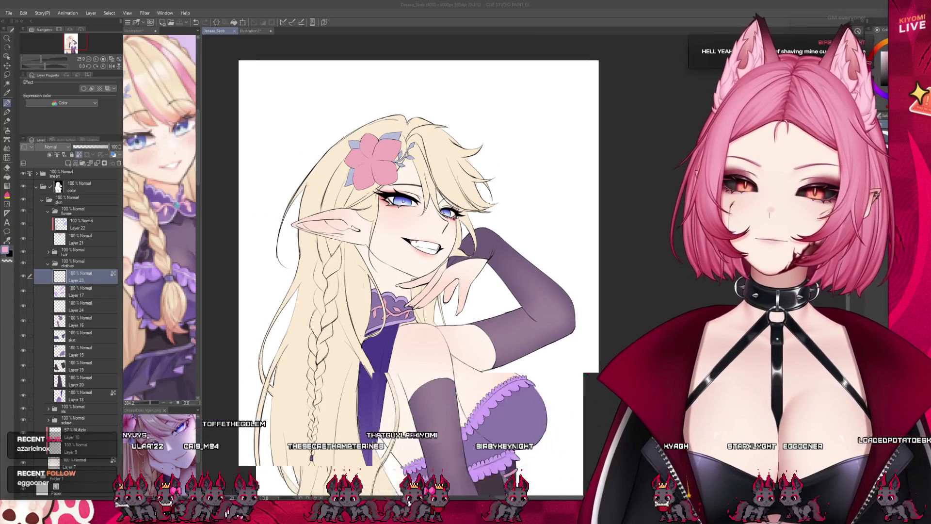
scroll(361, 161, up, 2)
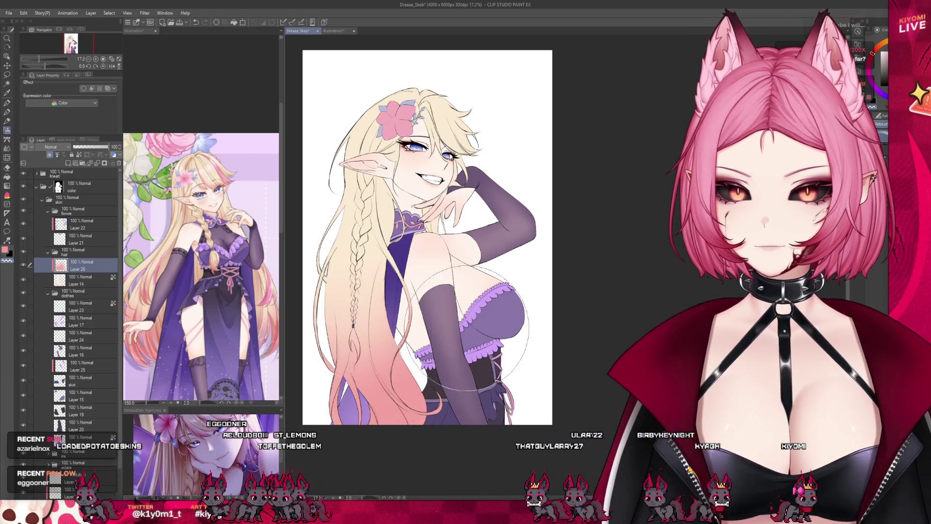
scroll(436, 242, down, 1)
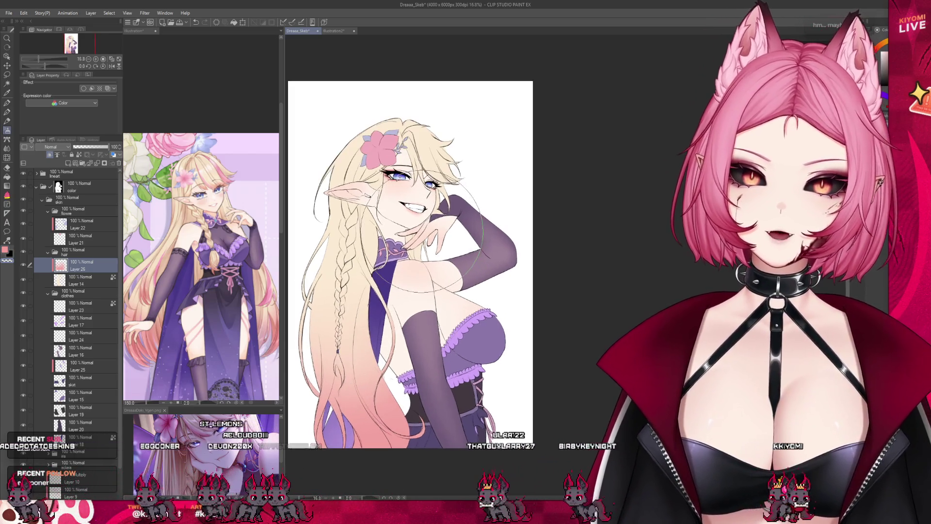
scroll(436, 242, down, 1)
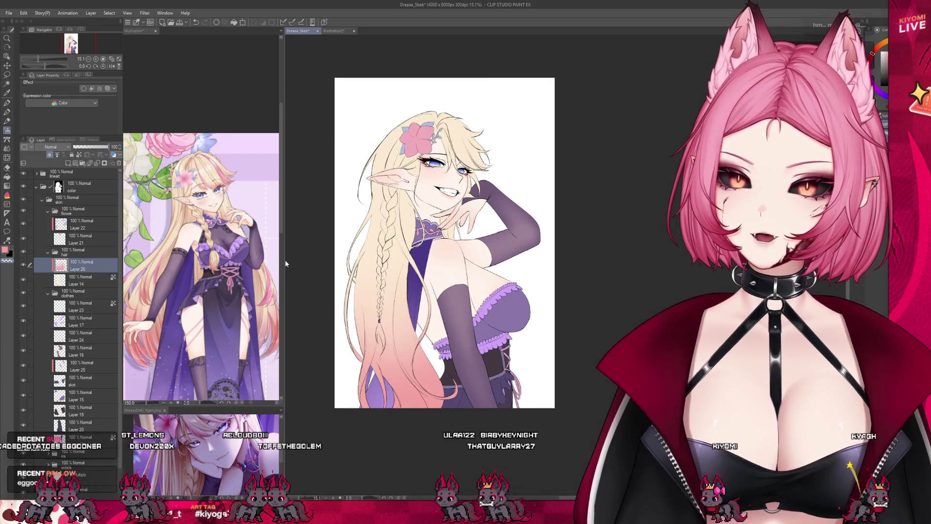
drag(286, 263, 173, 264)
scroll(369, 271, up, 1)
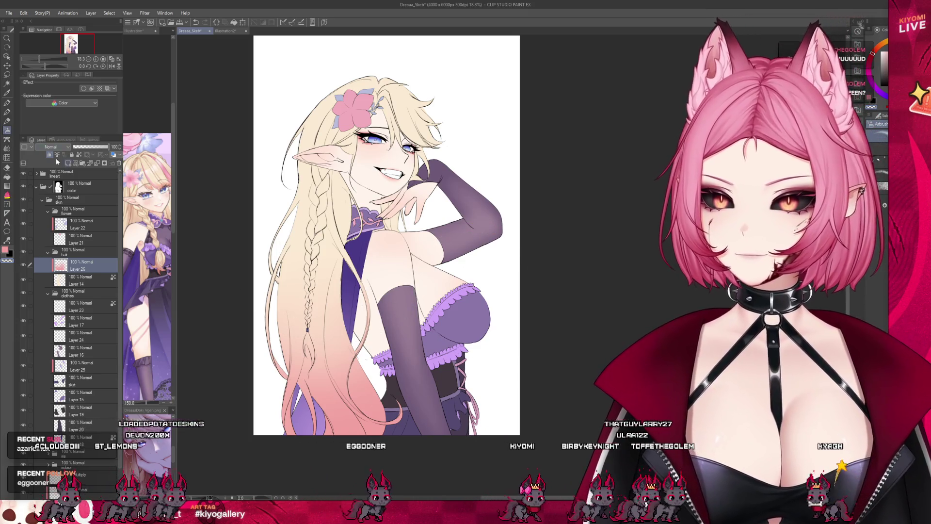
click(68, 163)
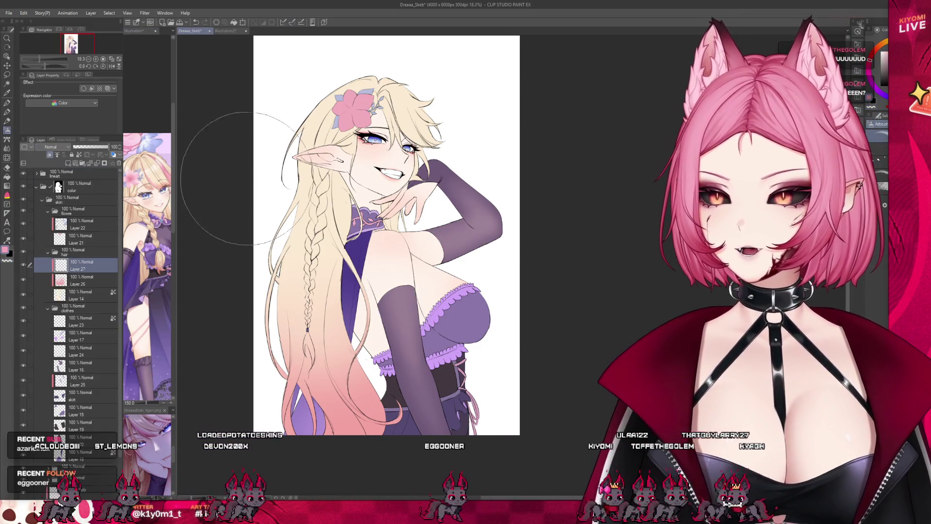
Select the Watercolor brush, check the Illustration document, then zoom in on the braid
key(b)
key(ctrl+plus)
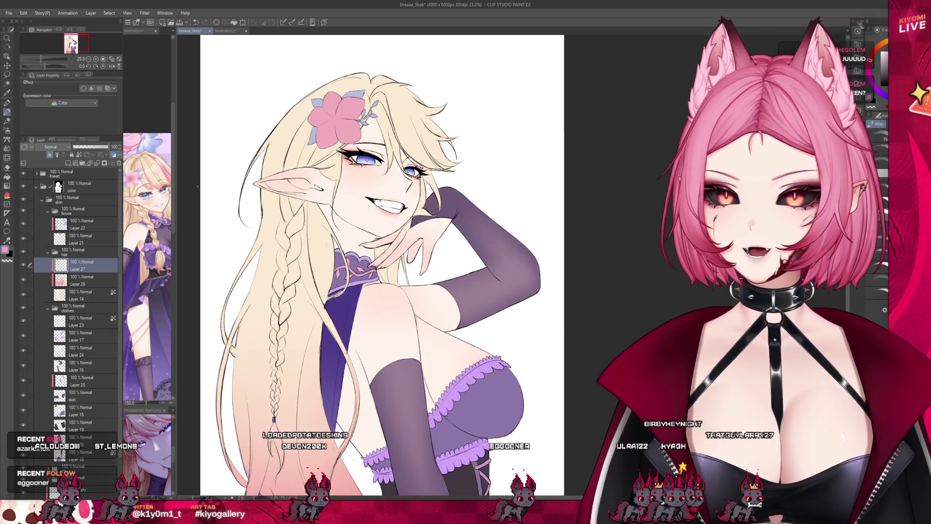
click(134, 30)
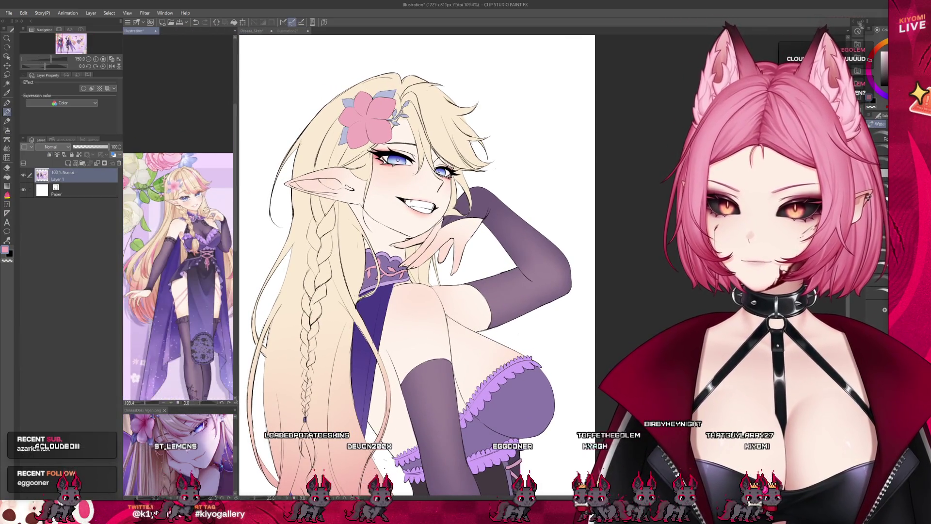
key(ctrl+Tab)
key(ctrl+minus)
key(ctrl+plus)
key(ctrl+plus)
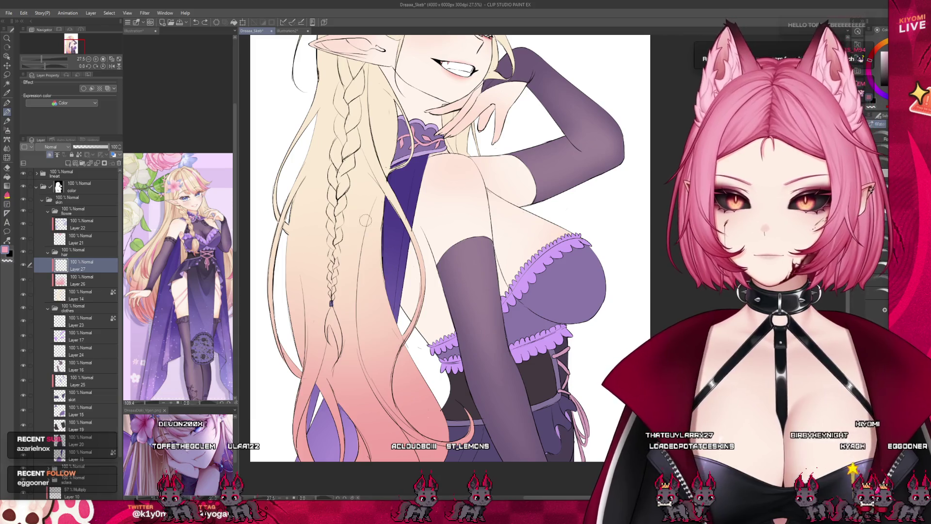
Brush three pink strands down the blonde hair beside the braid on Layer 27
drag(353, 284, 378, 188)
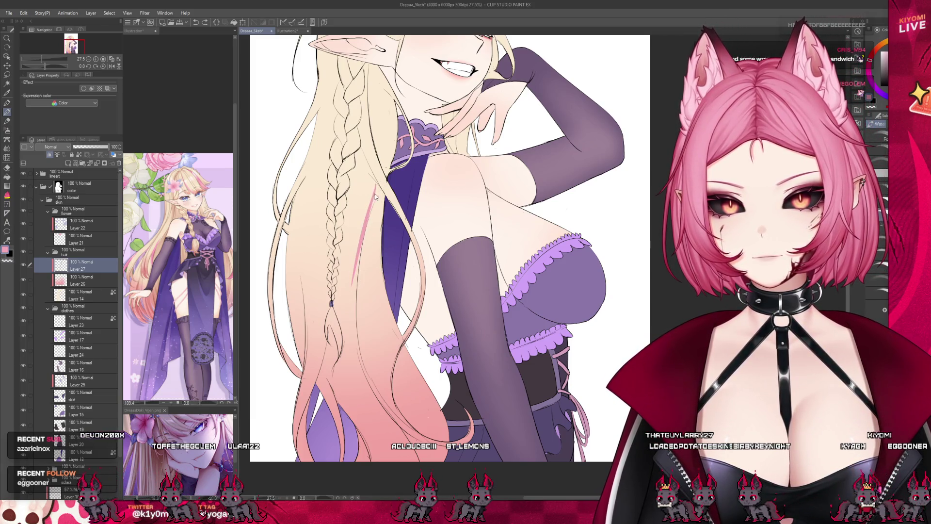
mouse_move(357, 274)
mouse_down()
mouse_move(378, 187)
mouse_move(353, 348)
mouse_up()
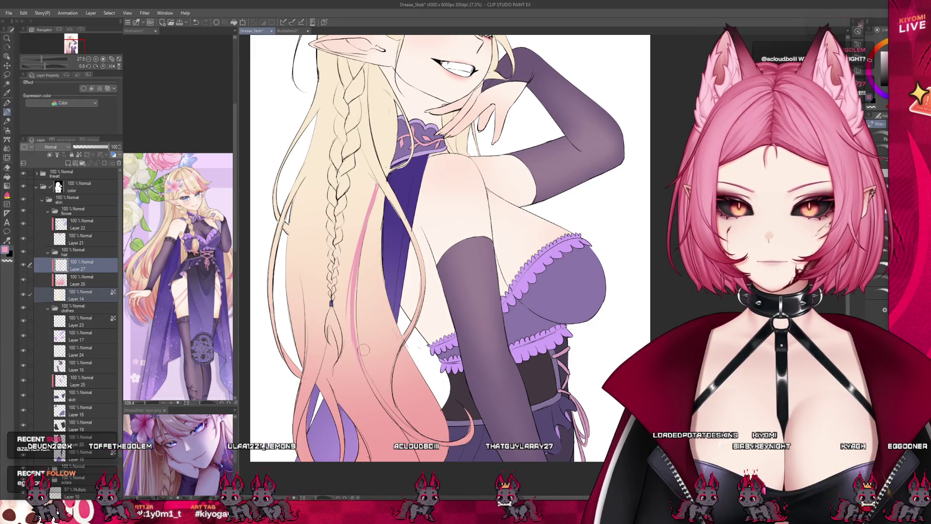
drag(362, 274, 350, 390)
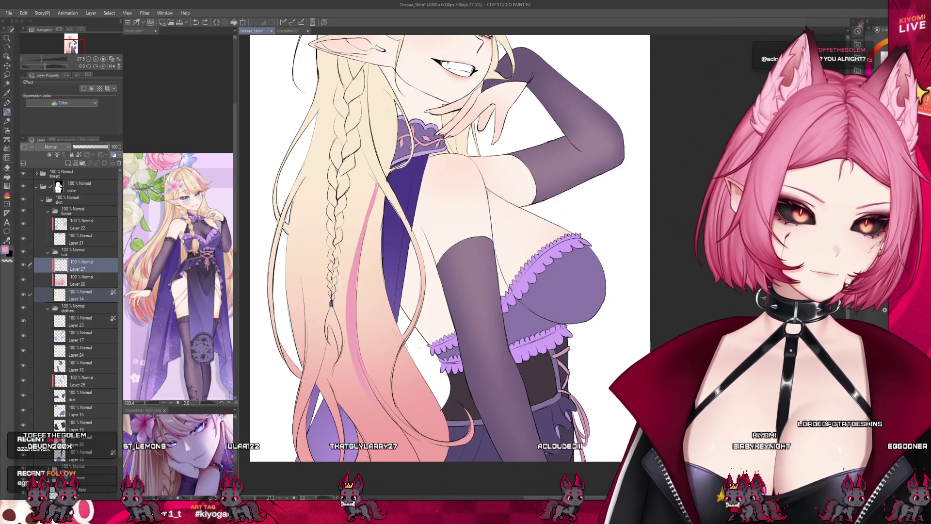
Hide Layer 26 so the pink gradient on the lower hair disappears
click(57, 283)
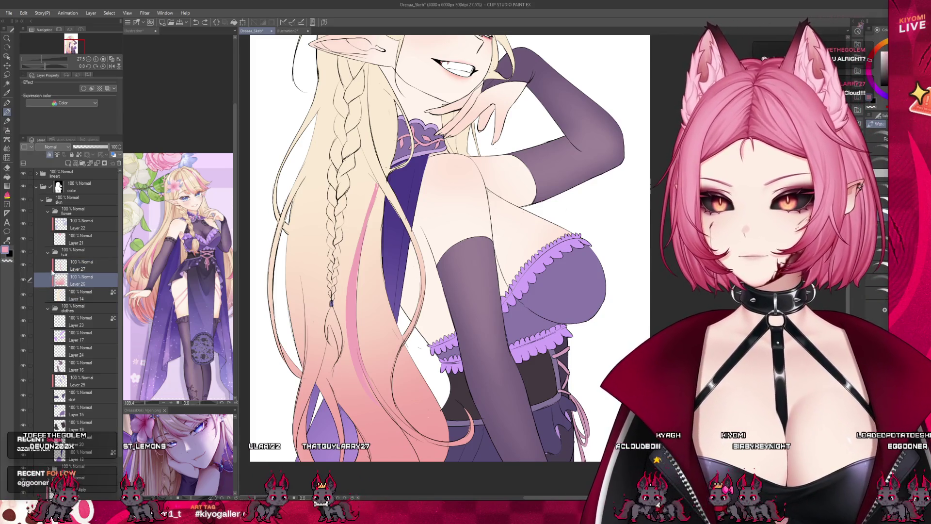
click(23, 280)
shift+click(82, 266)
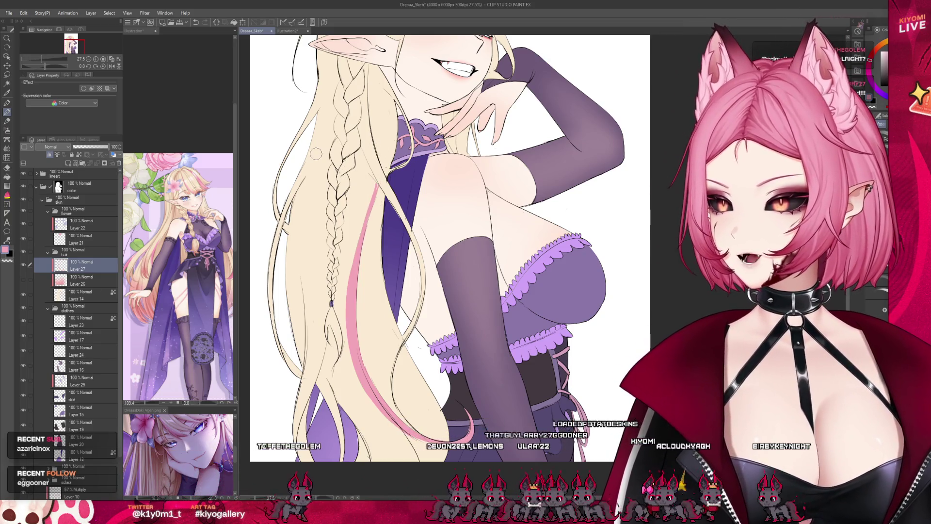
scroll(349, 222, down, 2)
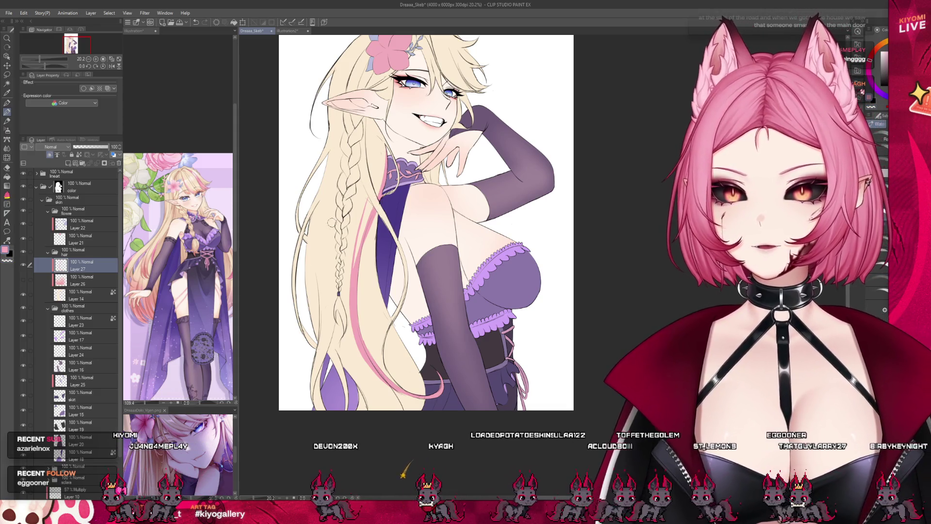
drag(324, 242, 313, 373)
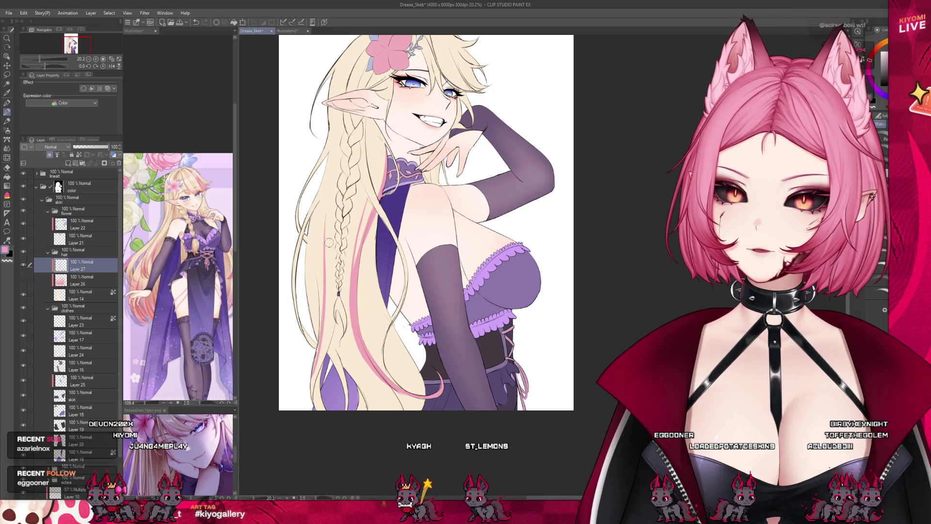
key(ctrl+z)
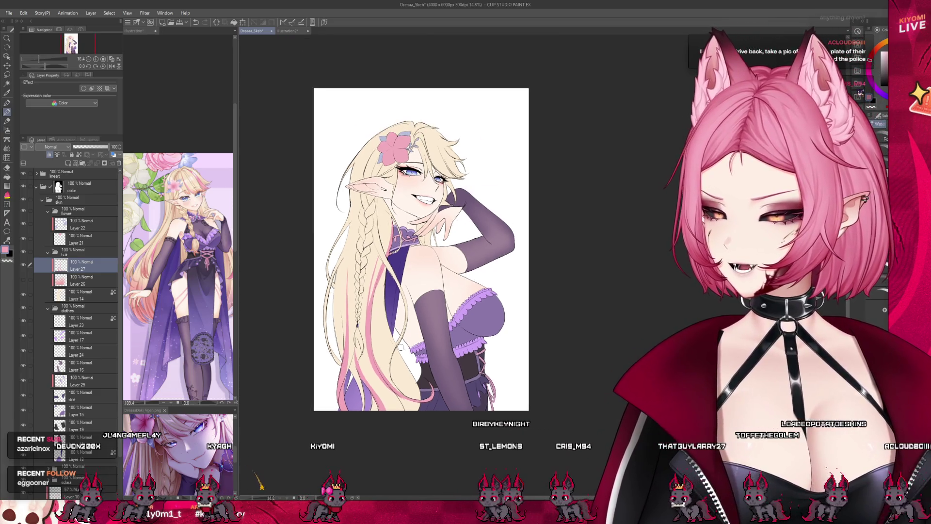
scroll(404, 426, up, 1)
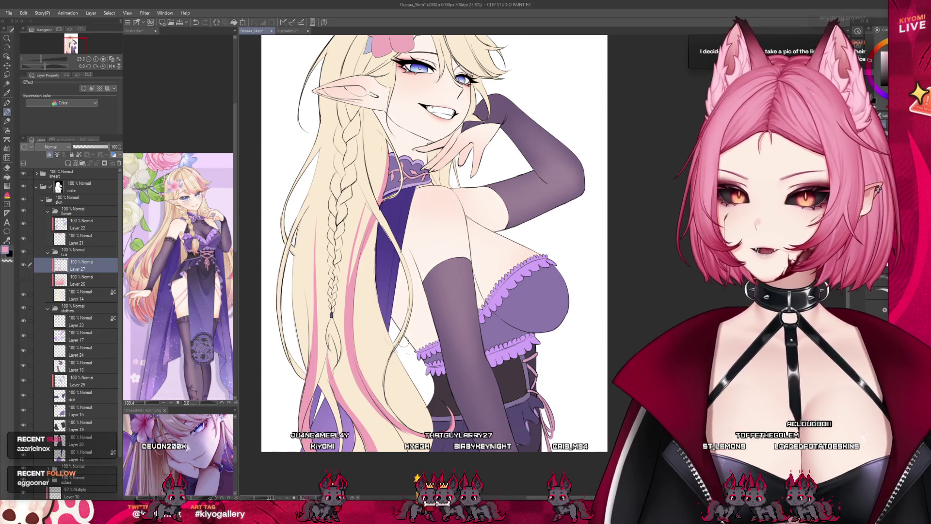
scroll(403, 343, up, 1)
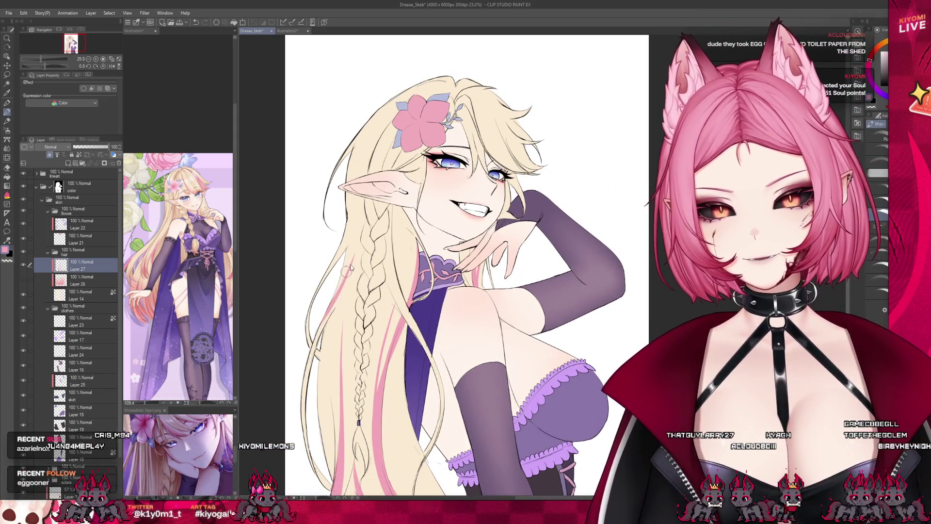
Undo the last stroke, zoom out, and brush a pink streak across the bangs near the right eye
key(ctrl+z)
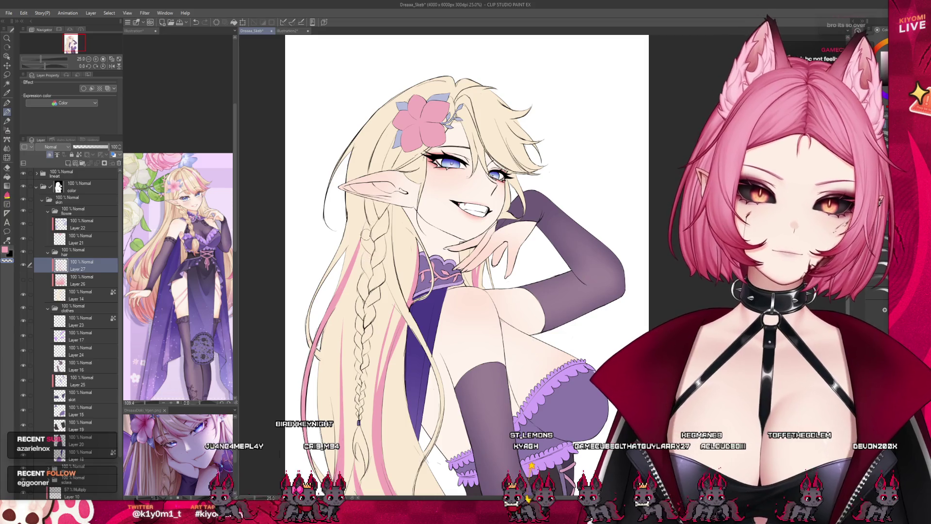
key(ctrl+minus)
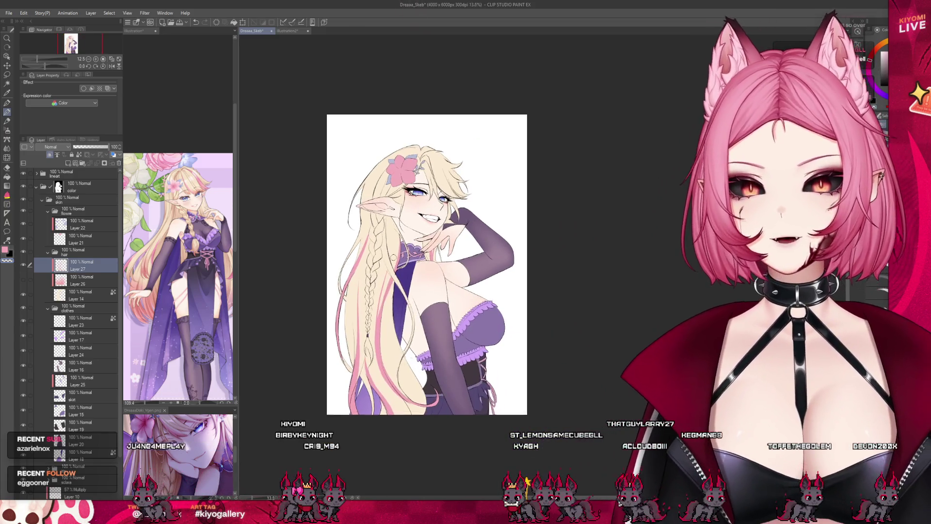
scroll(403, 259, up, 2)
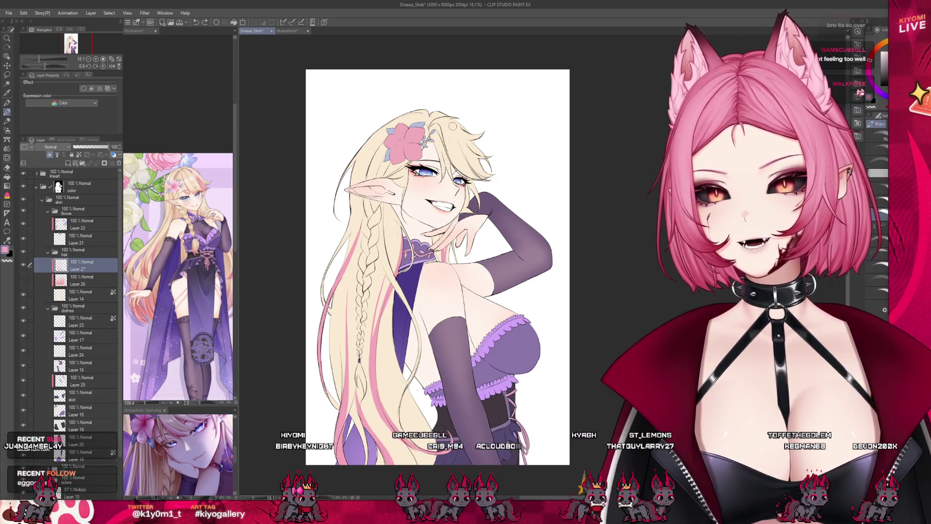
drag(478, 166, 493, 179)
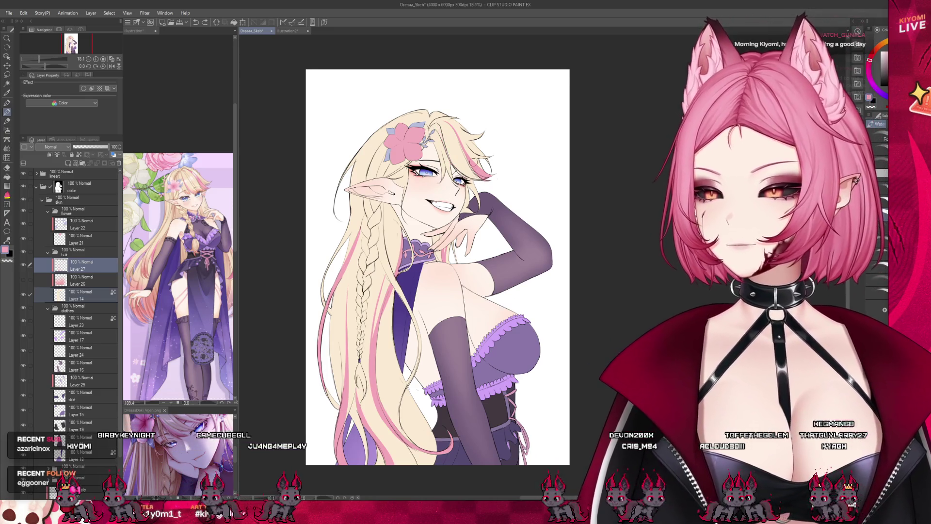
scroll(472, 161, up, 5)
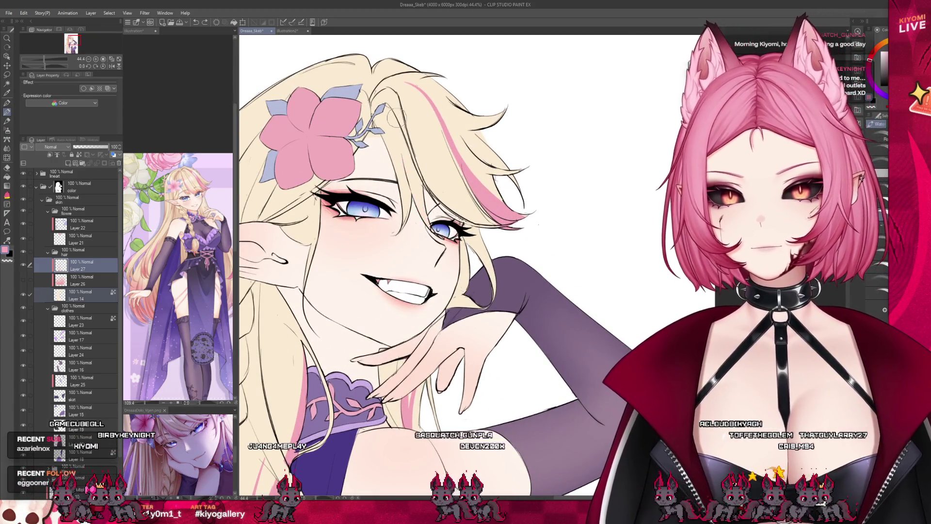
scroll(488, 190, down, 5)
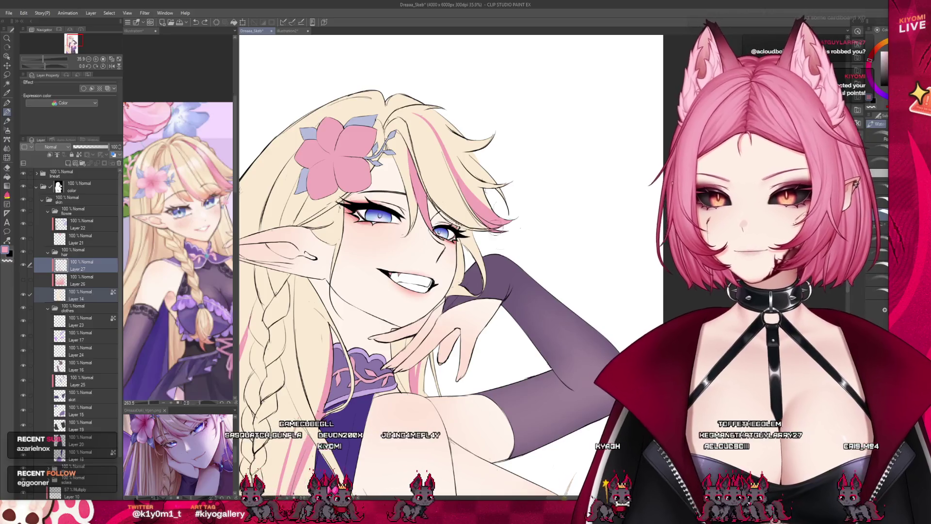
scroll(291, 241, up, 1)
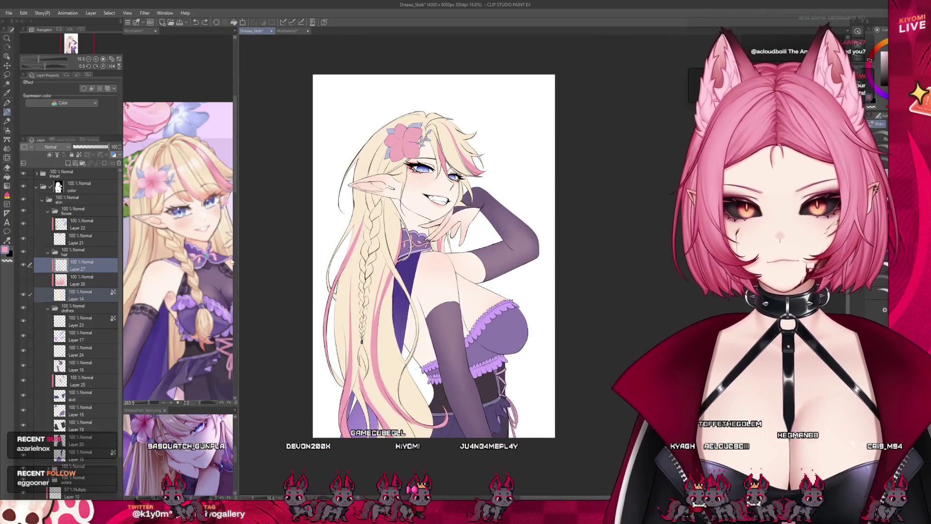
click(52, 285)
scroll(411, 252, down, 1)
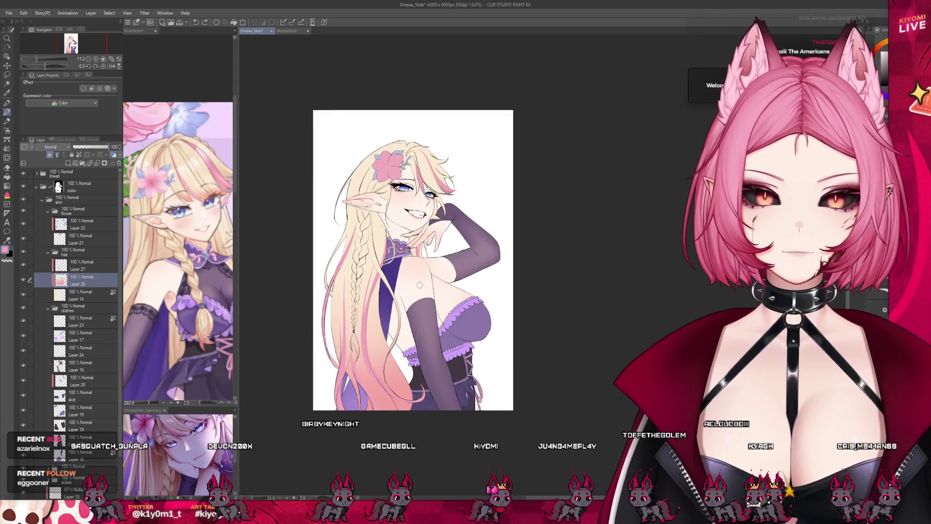
scroll(411, 252, up, 2)
click(83, 271)
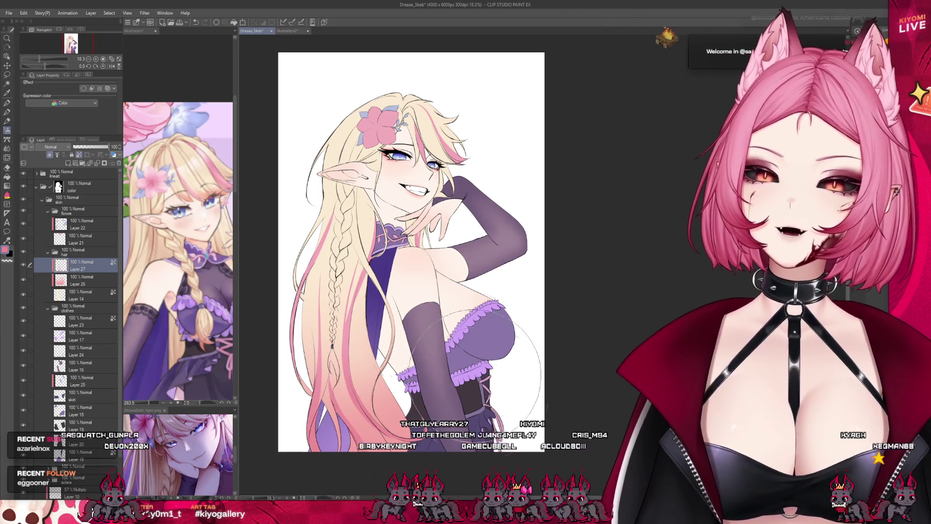
Save the elf illustration, enlarge the brush and select Layer 14 in the hair group
scroll(485, 398, down, 3)
scroll(417, 315, up, 2)
scroll(413, 318, up, 1)
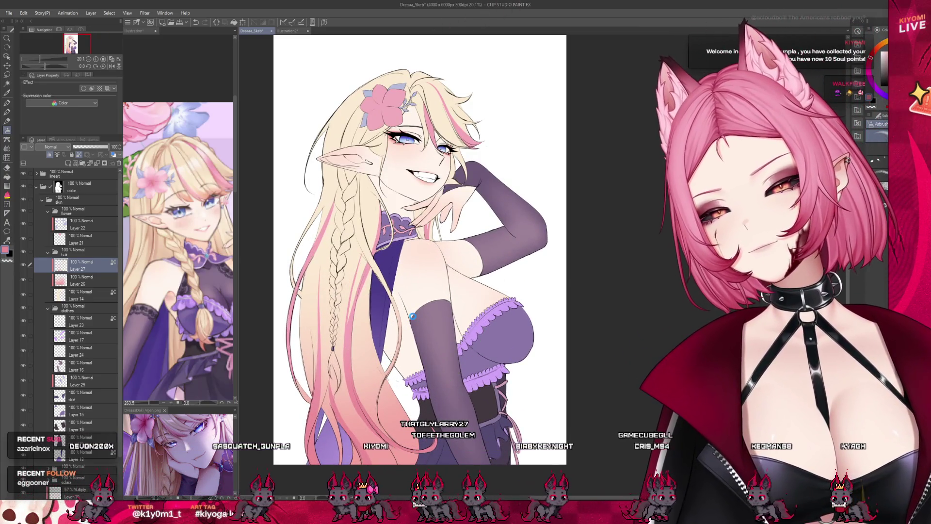
key(ctrl+s)
key(bracketright)
key(bracketright)
key(bracketright)
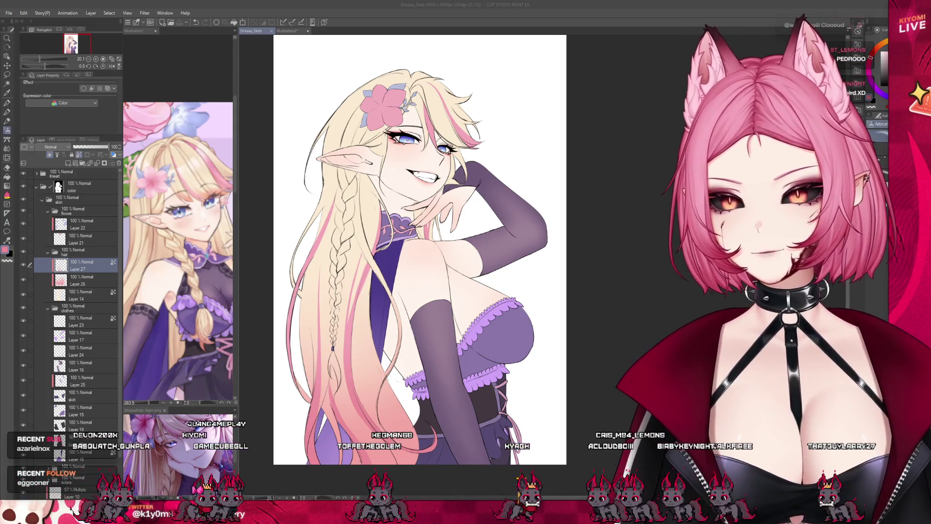
click(80, 295)
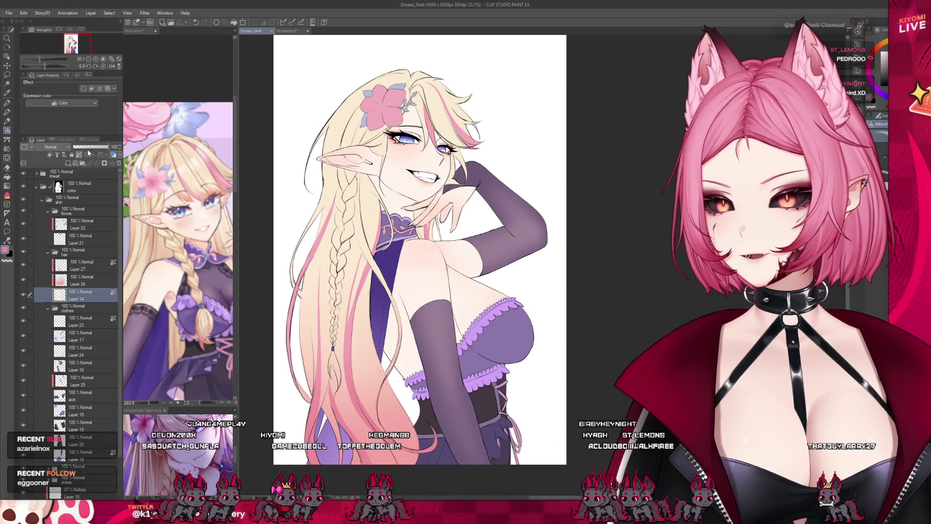
Add a layer above Layer 14, sample a light colour and airbrush soft light tones over the hair
click(68, 164)
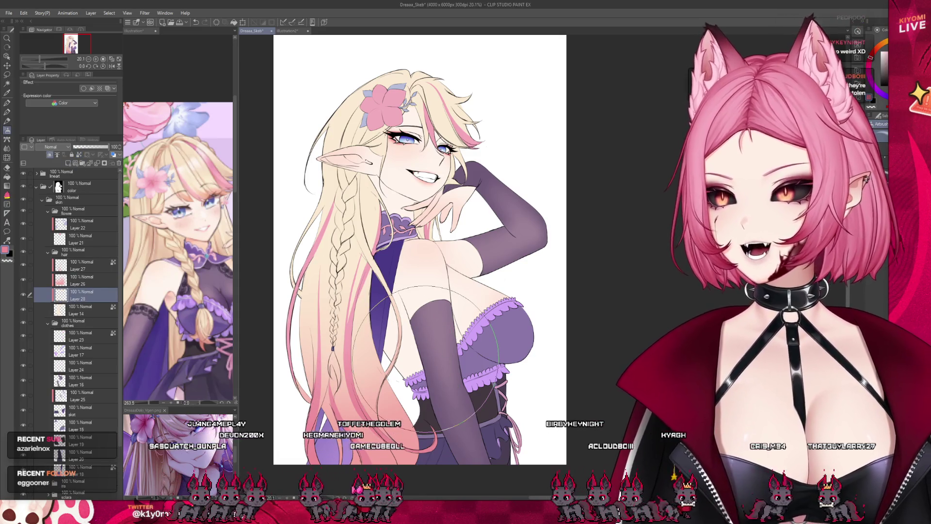
alt+click(370, 200)
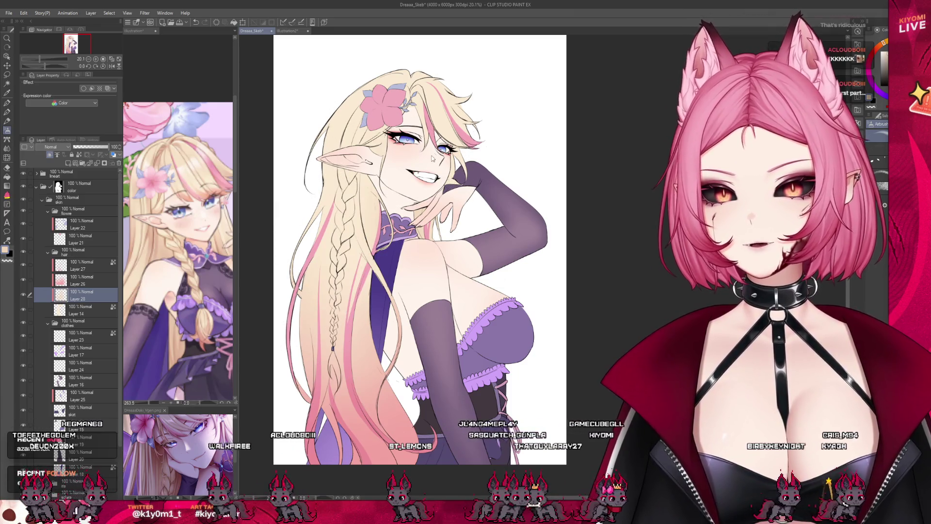
scroll(335, 134, up, 3)
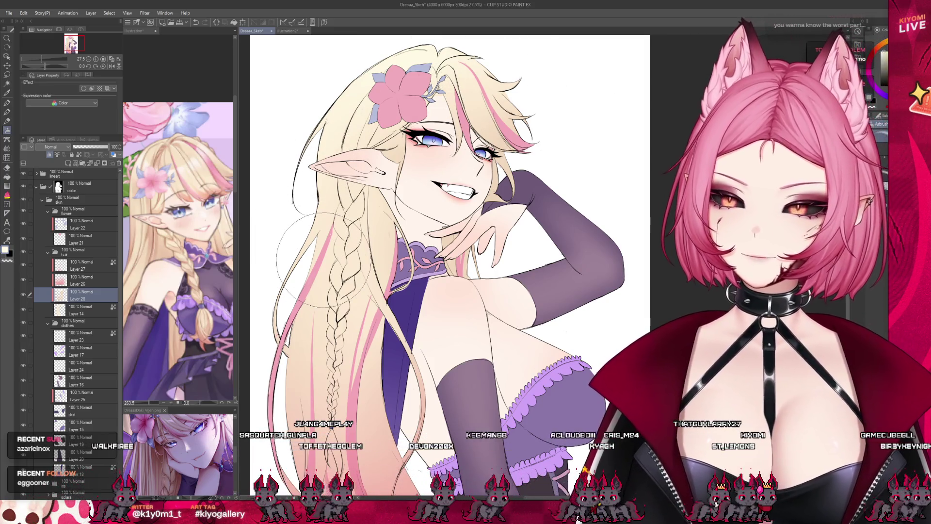
key(ctrl+minus)
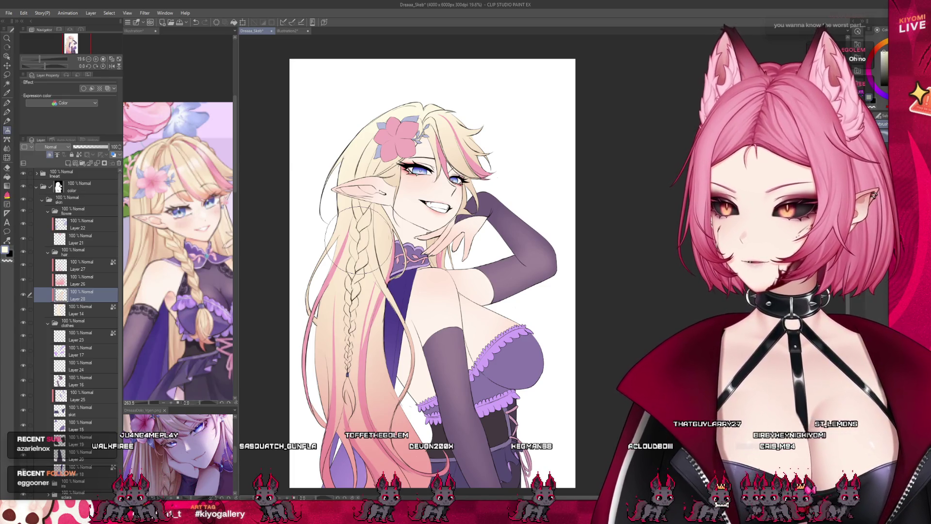
scroll(412, 265, up, 4)
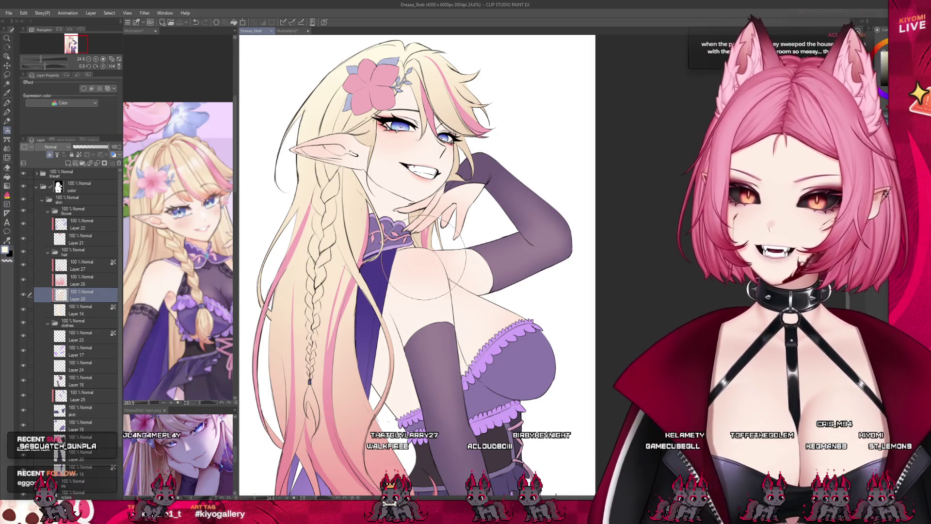
scroll(425, 257, down, 1)
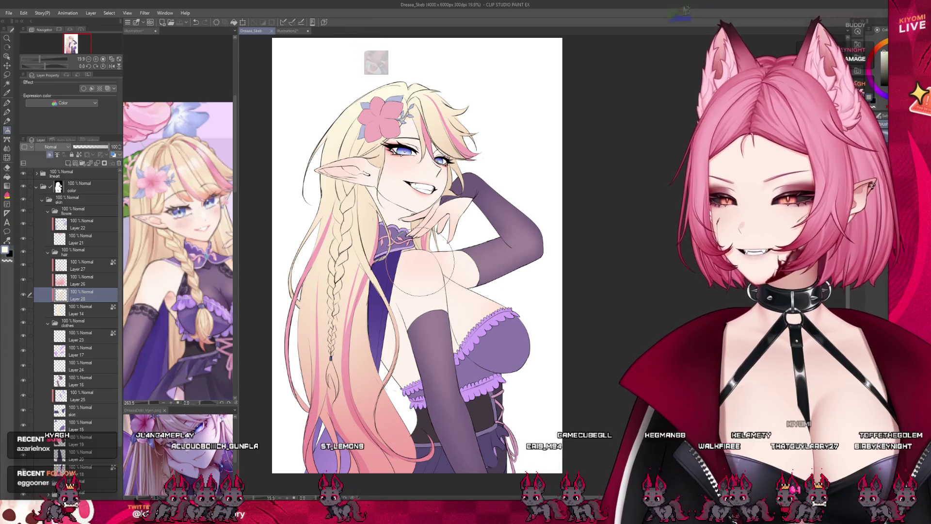
scroll(420, 271, down, 1)
scroll(429, 233, down, 1)
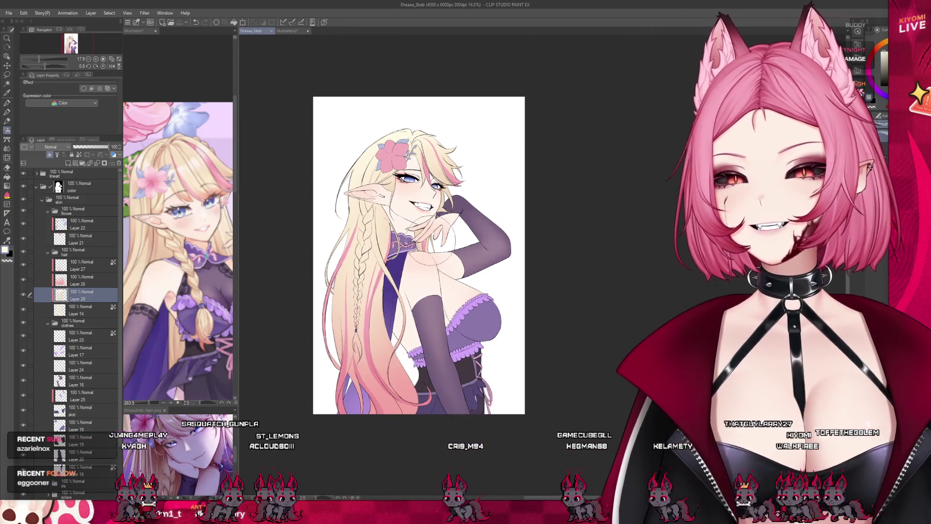
scroll(429, 233, up, 3)
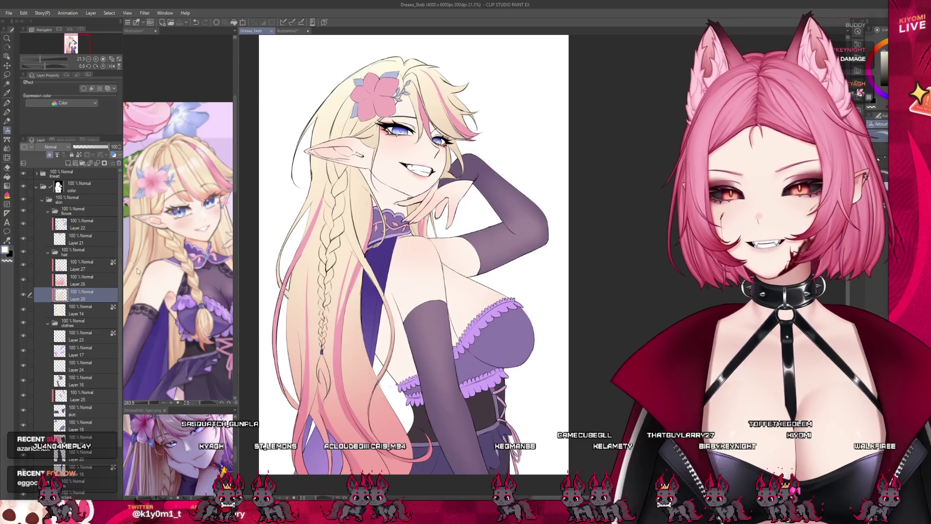
click(48, 252)
click(85, 407)
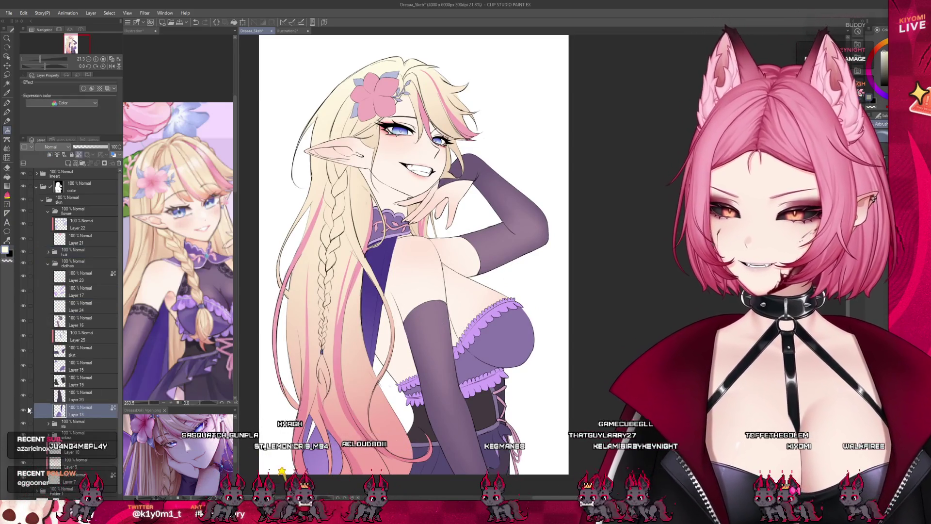
Check Layers 18–20 and compare the drawing against the Illustration reference document
click(27, 410)
click(26, 410)
click(81, 402)
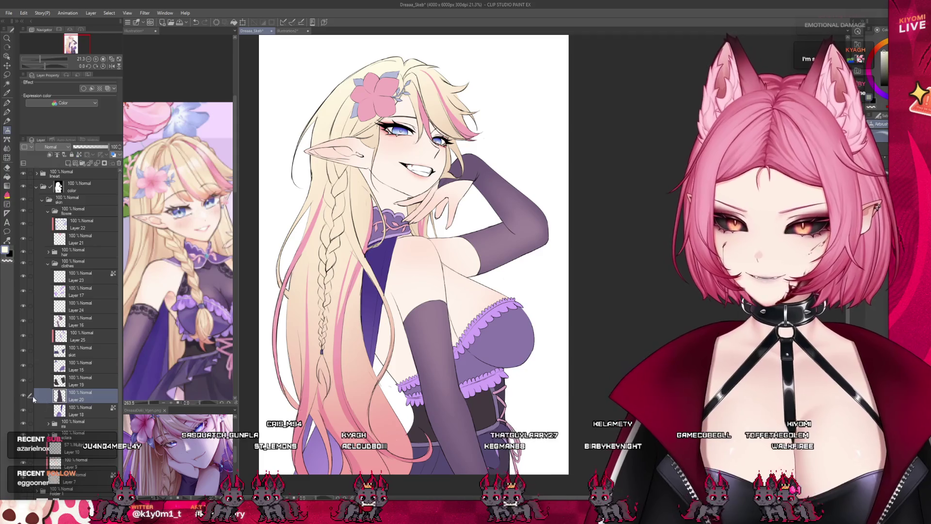
key(ctrl+shift+Tab)
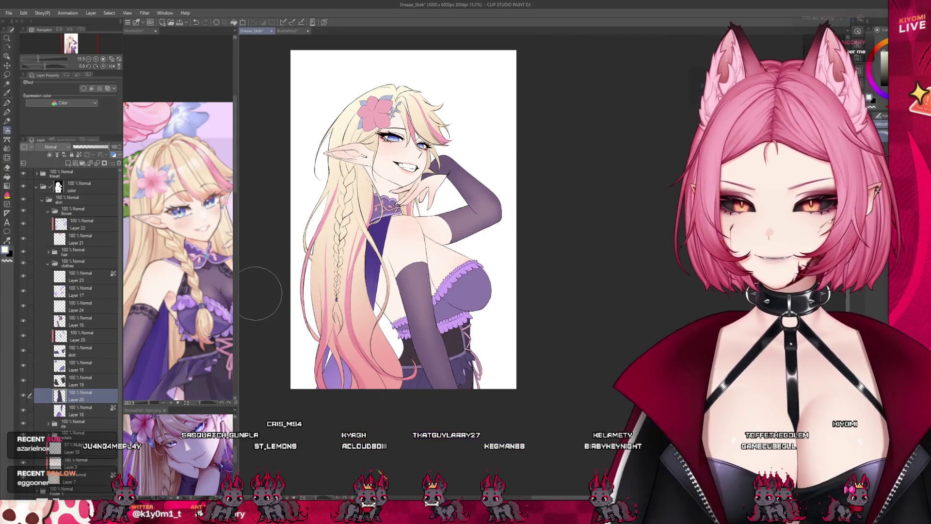
scroll(183, 303, up, 2)
key(ctrl+Tab)
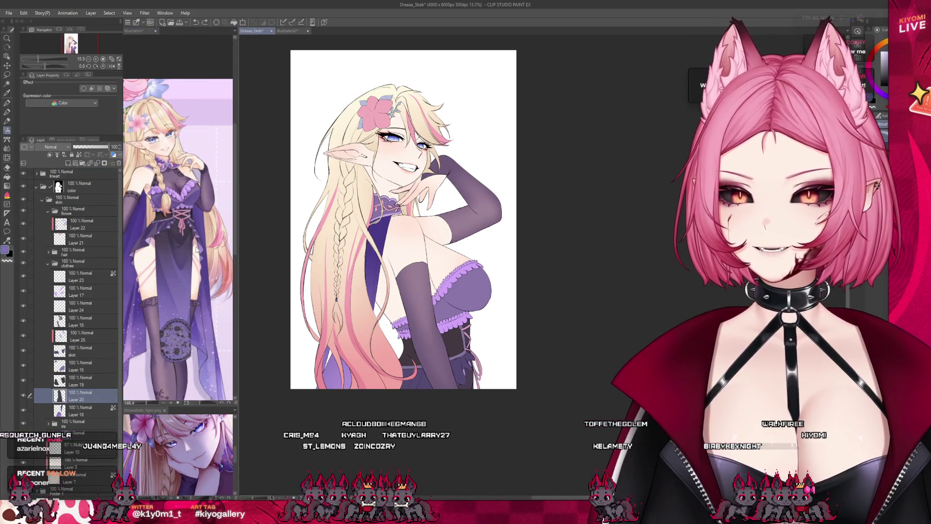
key(ctrl+Tab)
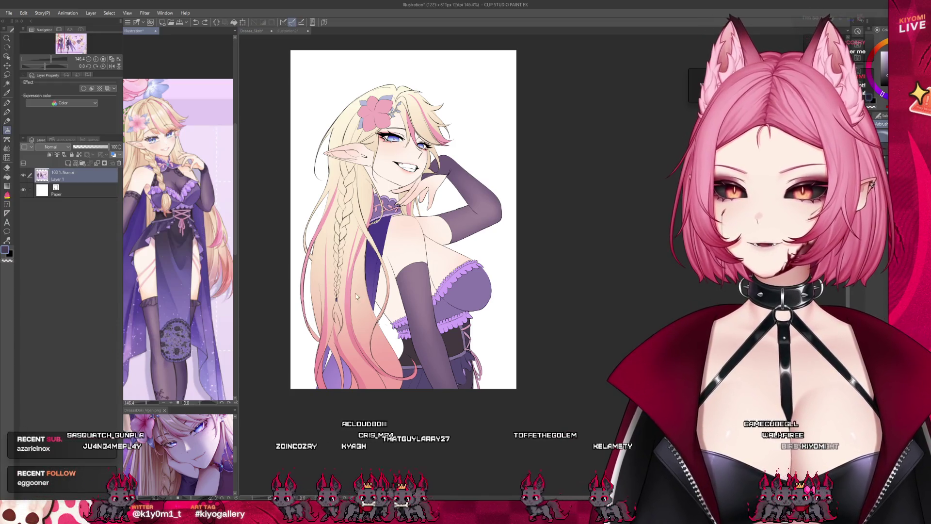
key(ctrl+Tab)
click(77, 380)
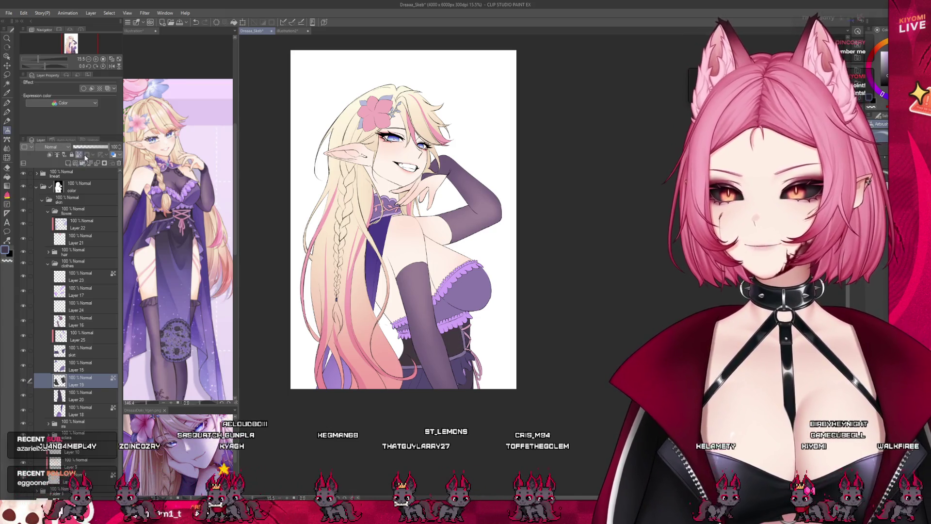
scroll(537, 291, up, 2)
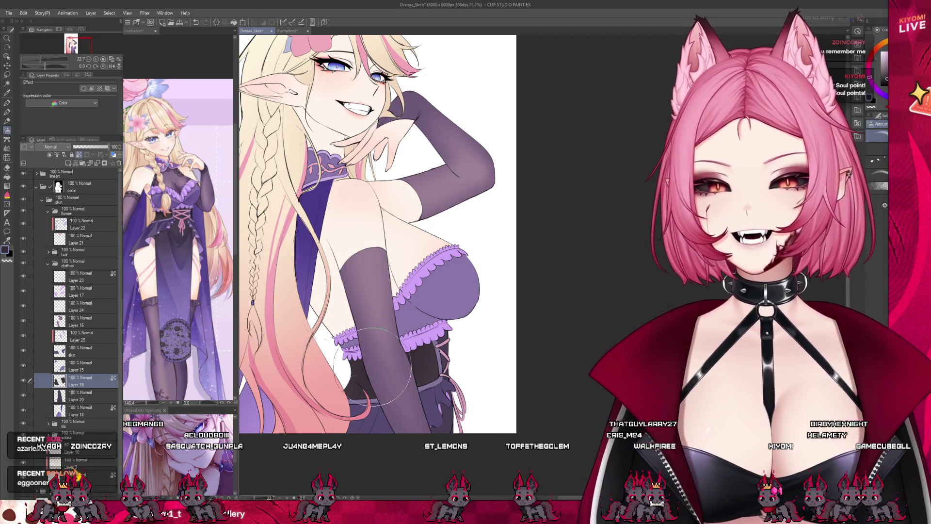
Airbrush soft darker purple shading on the corset on Layer 15, then add a new layer above it
click(73, 365)
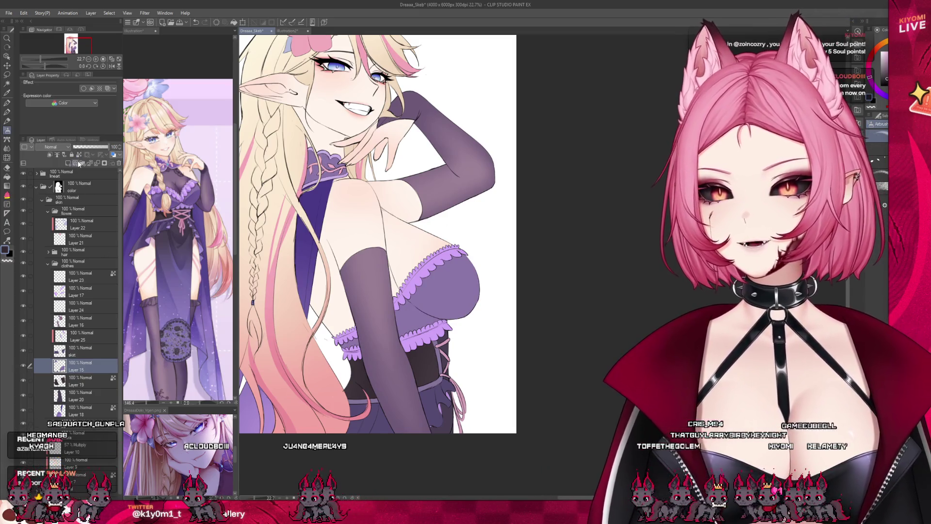
click(172, 208)
click(466, 315)
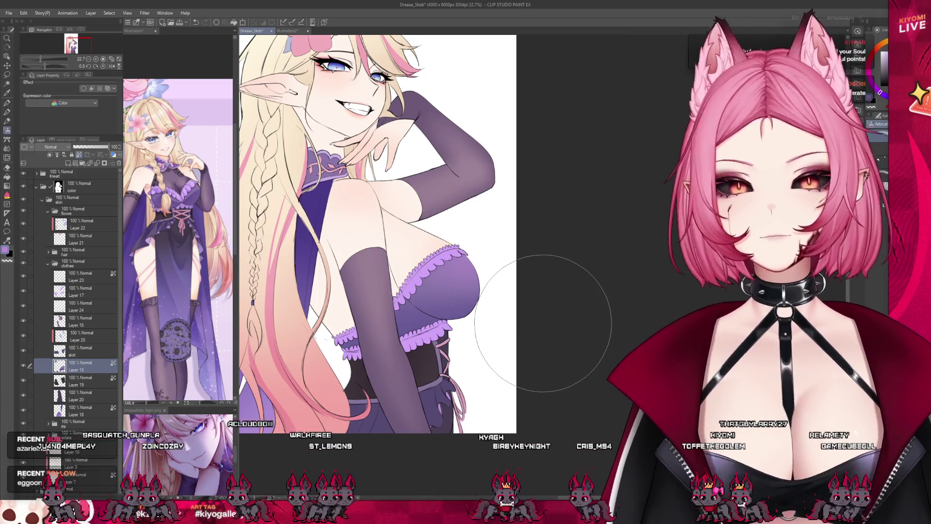
scroll(536, 333, down, 3)
scroll(429, 306, up, 4)
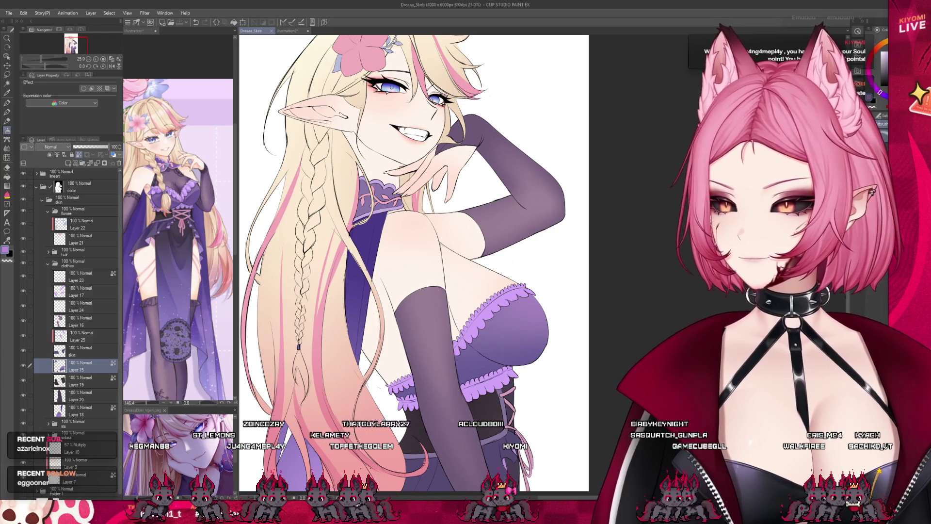
scroll(482, 181, down, 2)
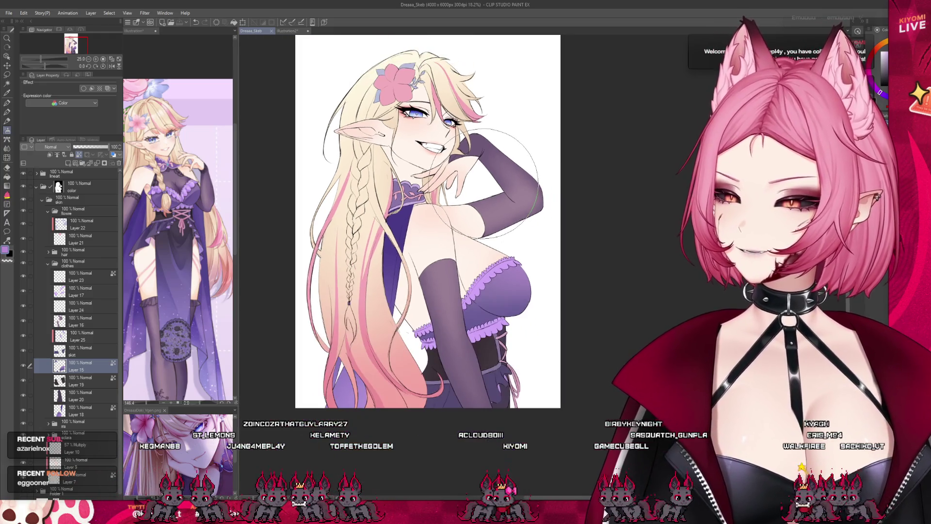
scroll(444, 183, up, 2)
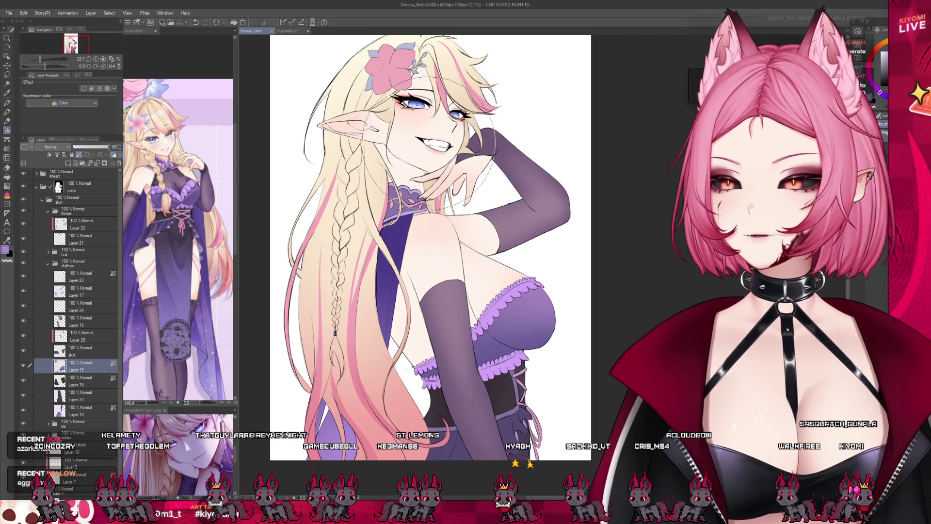
key(ctrl+shift+n)
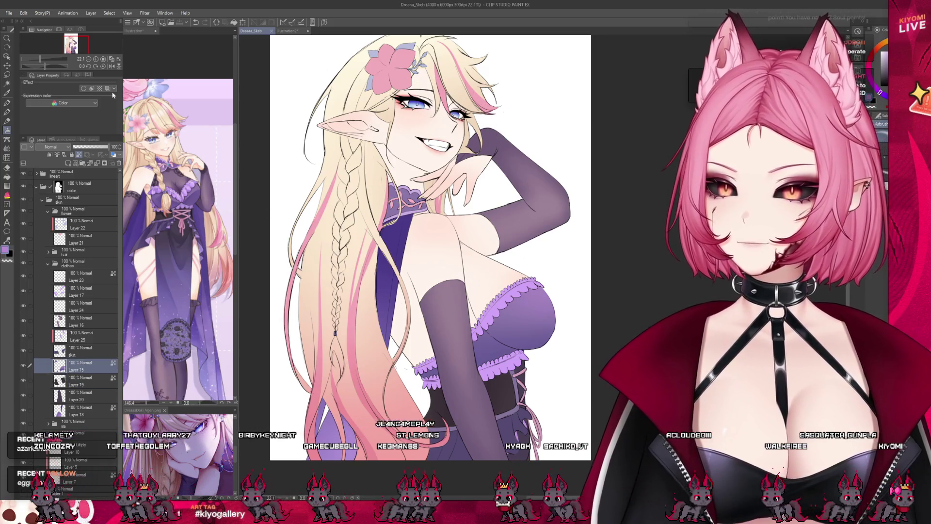
Move Layer 29 below Layer 18 and fill the remaining gap in the dark chest shadow
click(8, 103)
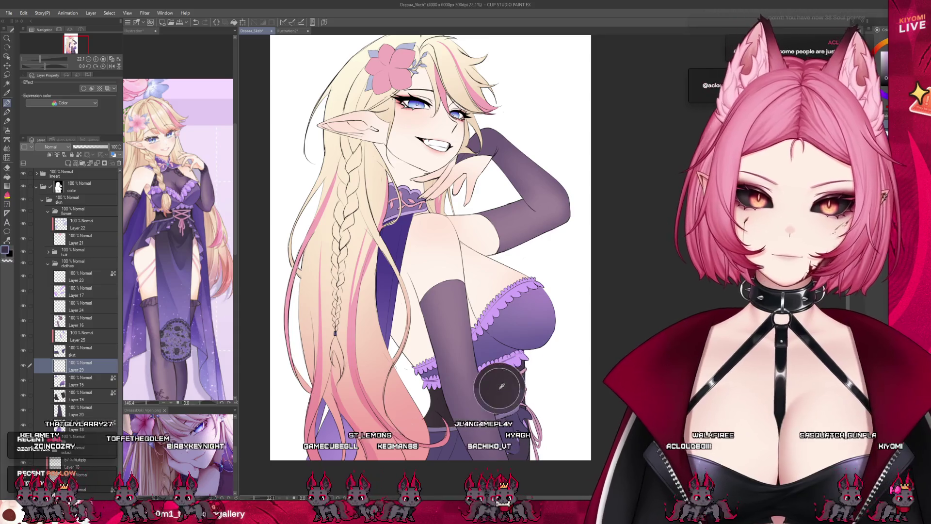
scroll(527, 258, up, 3)
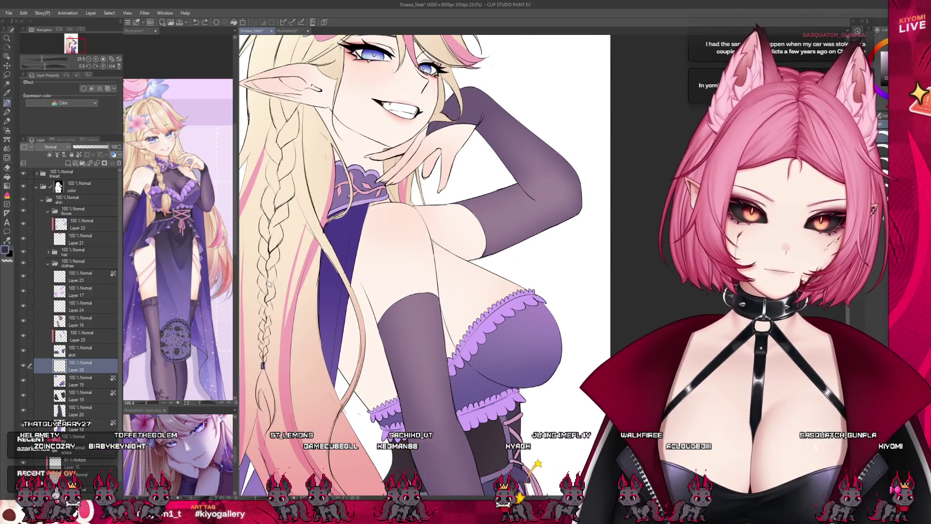
drag(94, 437, 97, 427)
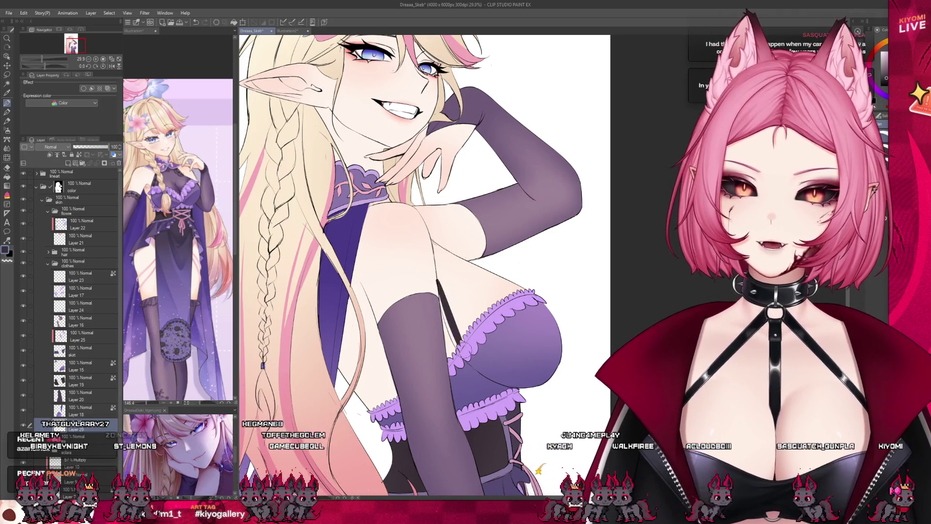
drag(437, 275, 462, 341)
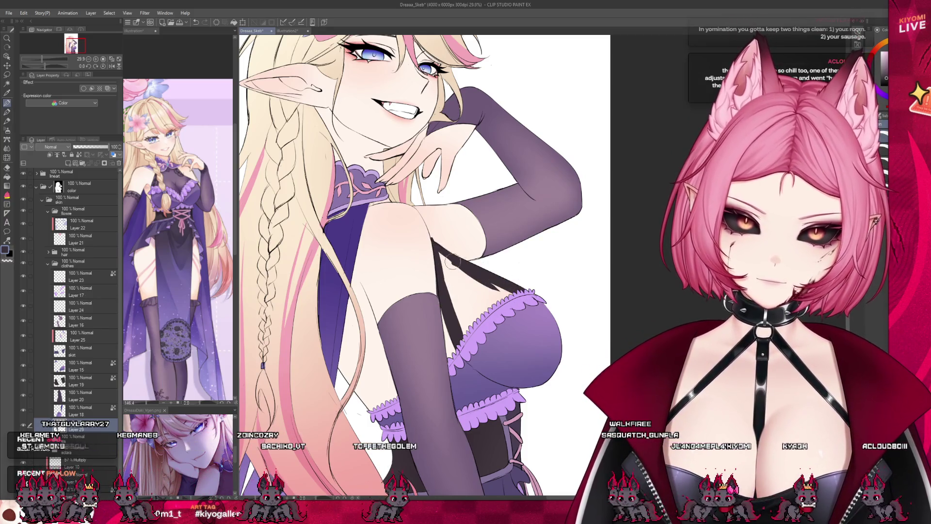
mouse_move(470, 313)
mouse_down()
mouse_move(463, 284)
mouse_move(442, 260)
mouse_up()
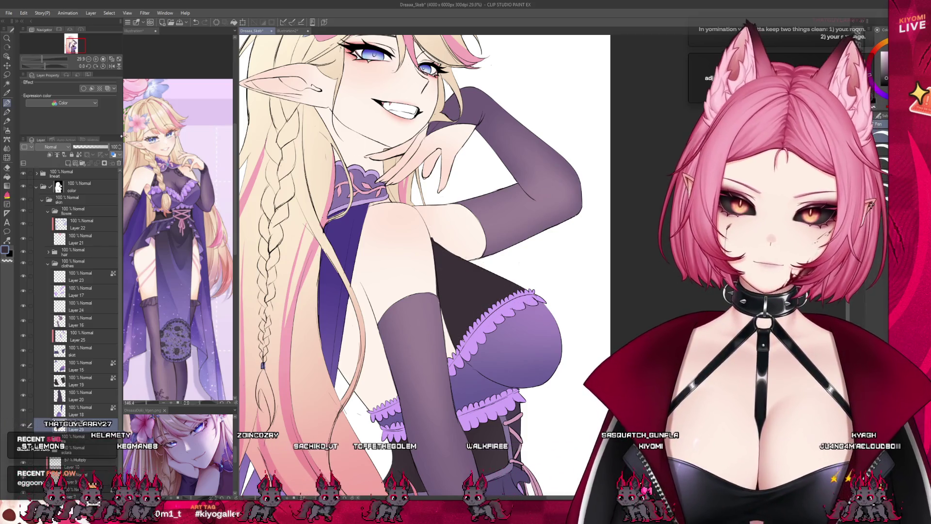
Adjust the chest shading layer's opacity from 59% to 76%, settling at 78%
click(94, 146)
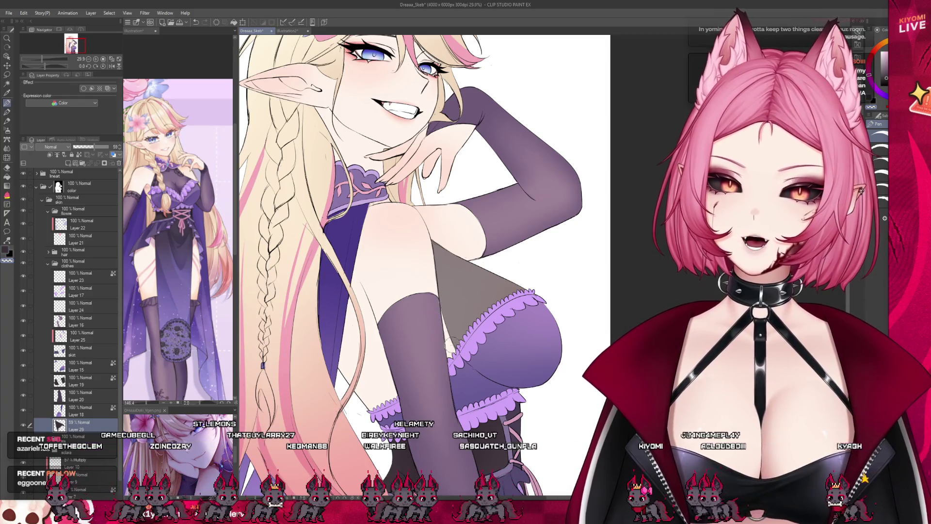
scroll(359, 306, down, 2)
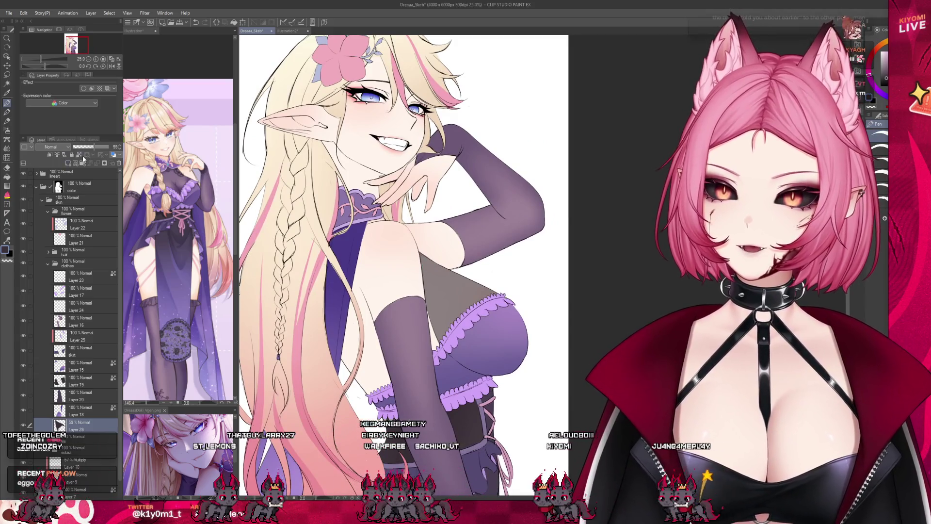
drag(96, 151, 157, 160)
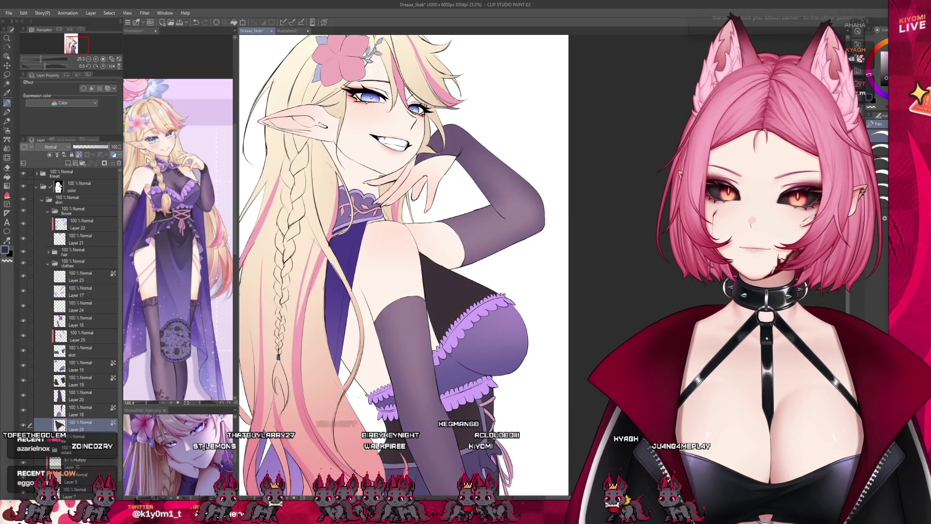
click(7, 132)
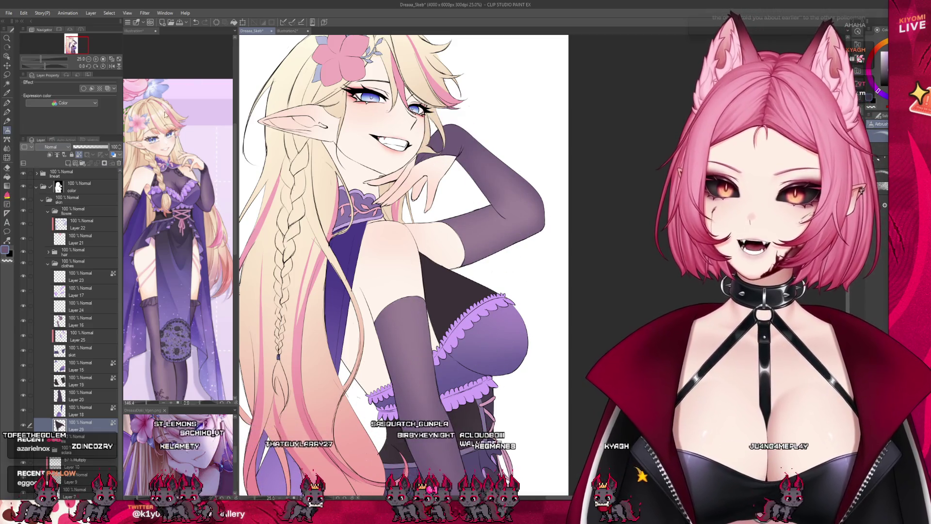
scroll(439, 247, down, 2)
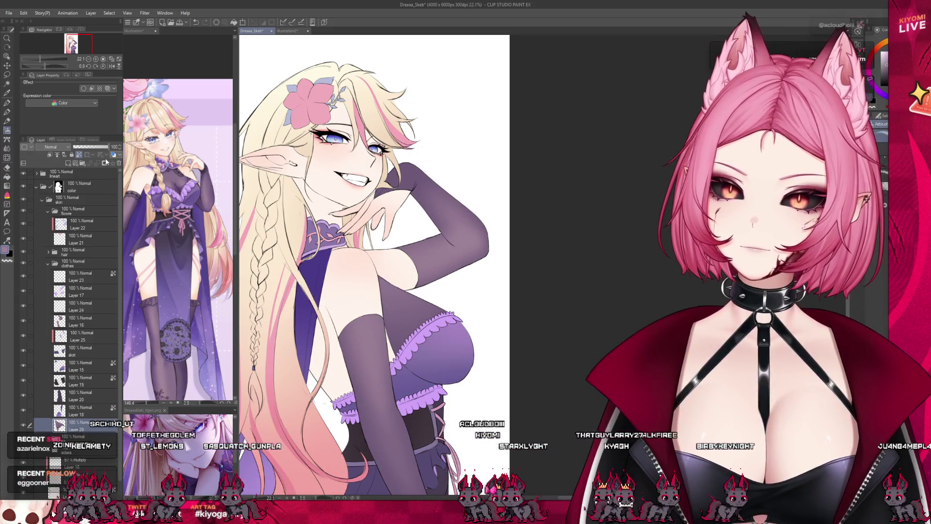
drag(109, 147, 101, 146)
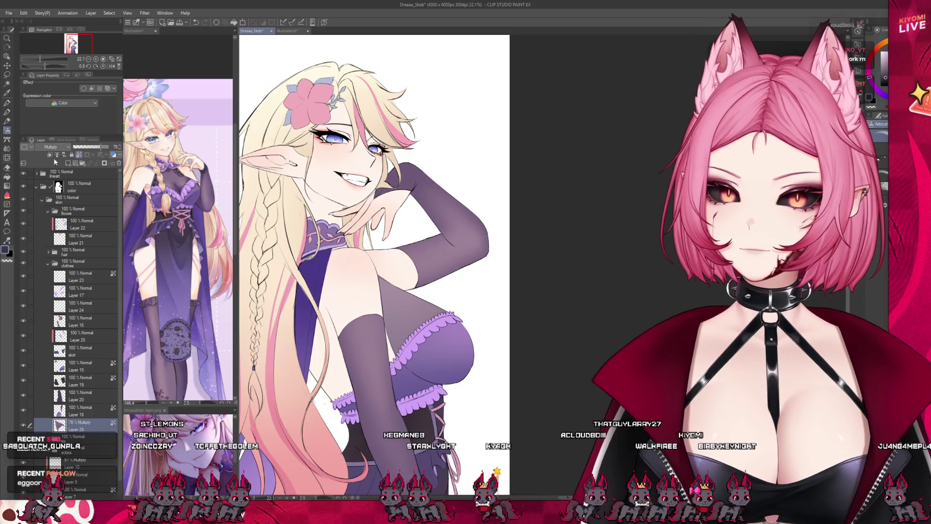
Zoom out and scroll to review the whole figure with the lighter chest shadow
scroll(426, 243, down, 2)
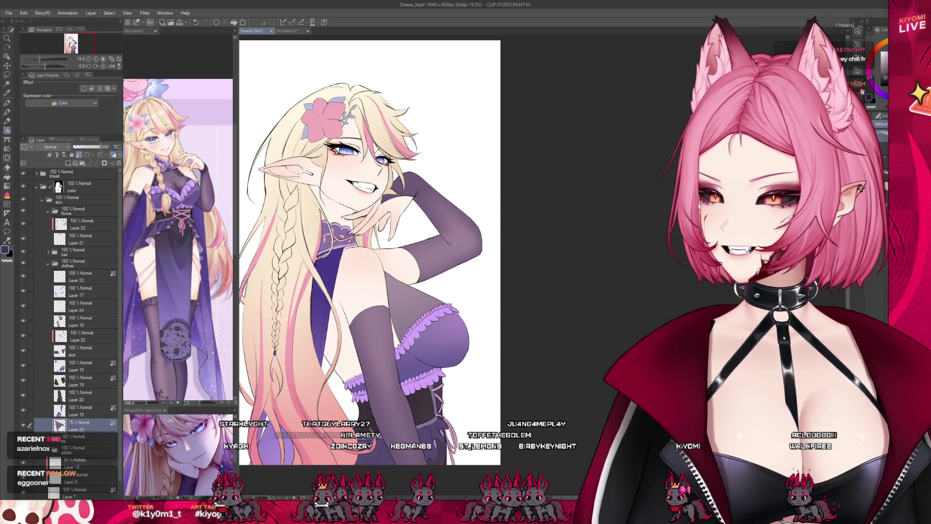
key(ctrl+minus)
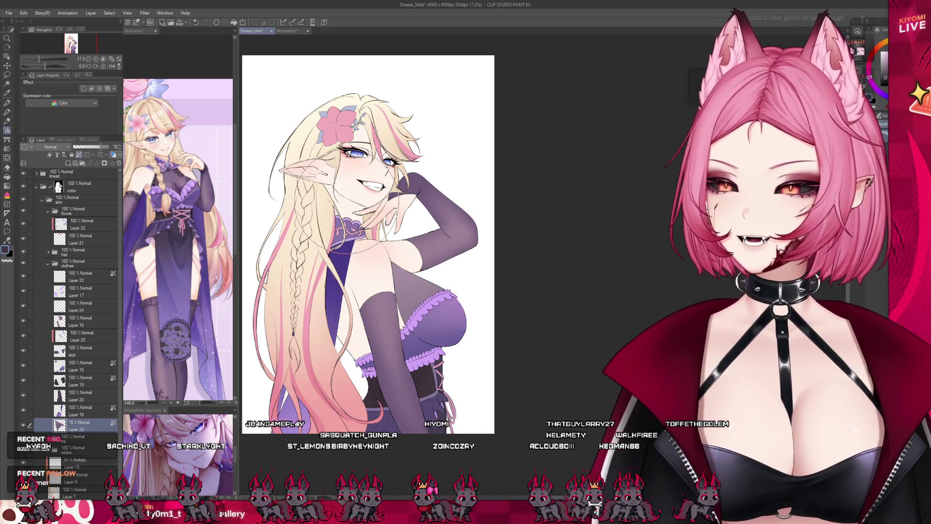
scroll(269, 167, up, 1)
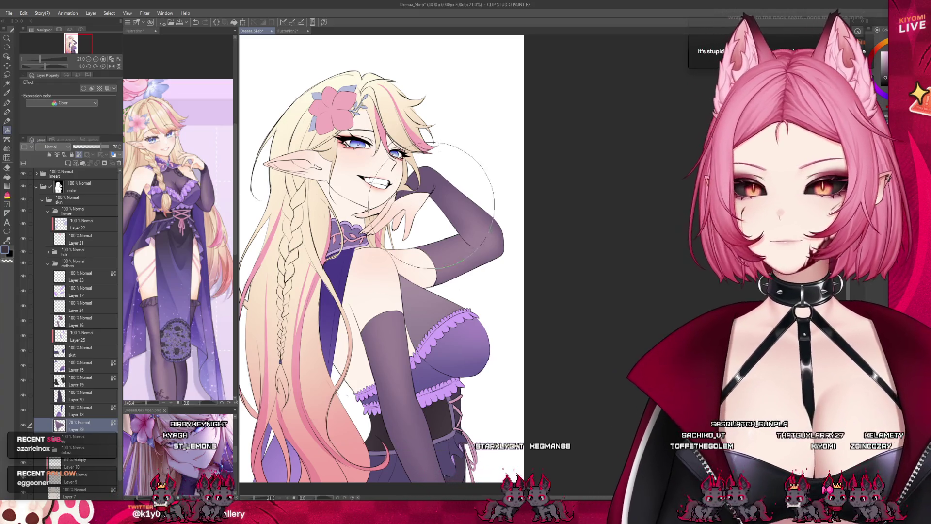
scroll(426, 137, down, 1)
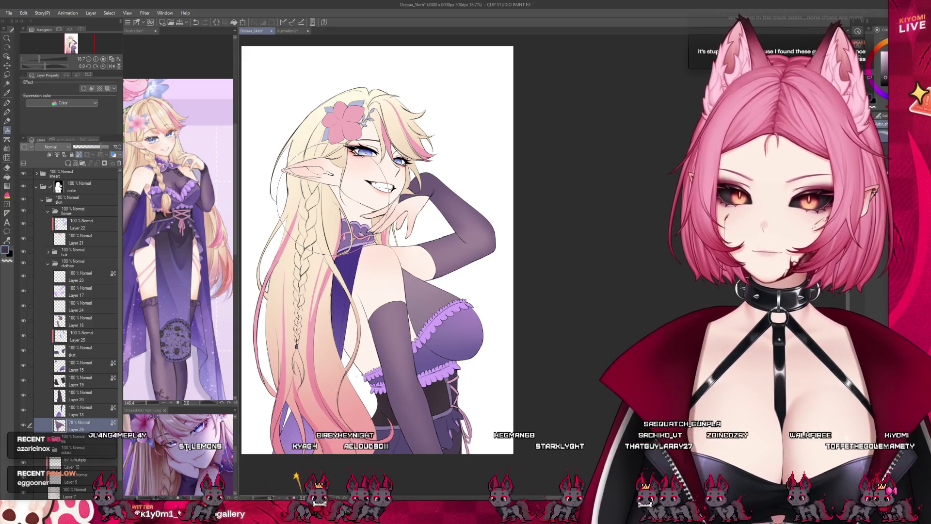
scroll(382, 231, up, 1)
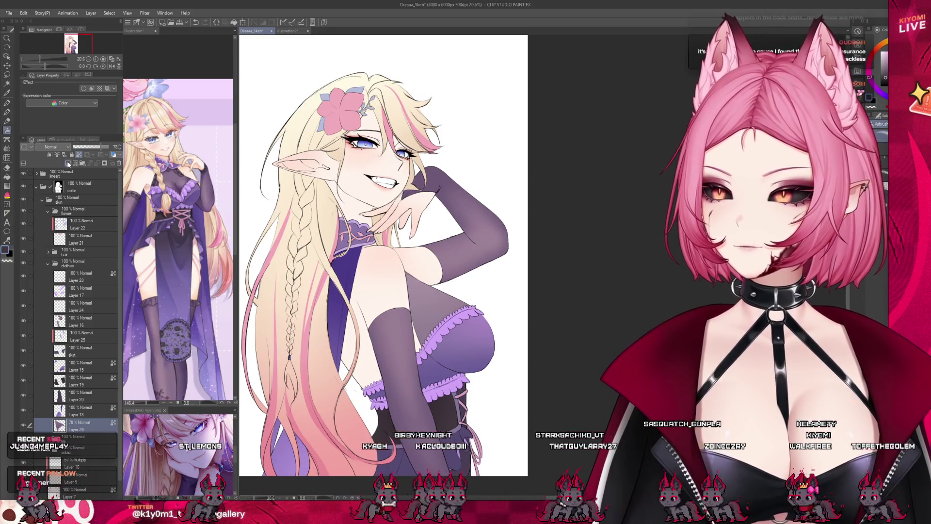
Create empty Layer 30 above the chest shading, then activate the menu bar with Alt
click(67, 163)
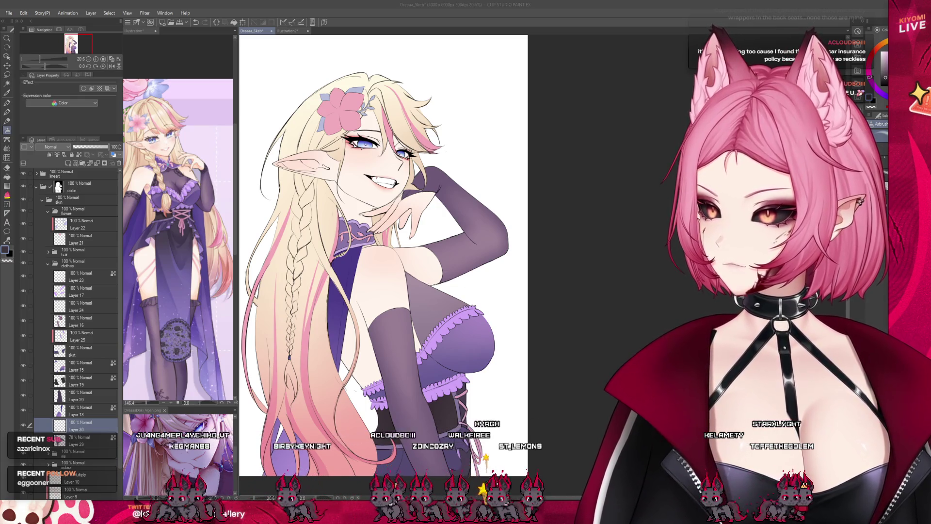
key(alt)
key(alt)
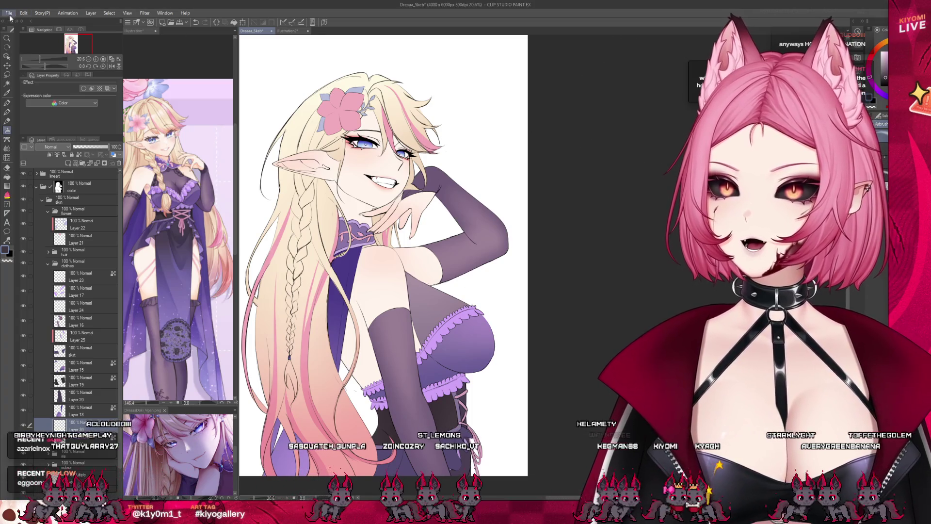
Close the Illustration3 lace reference and undo an accidental paste over the elf's face
scroll(441, 145, up, 3)
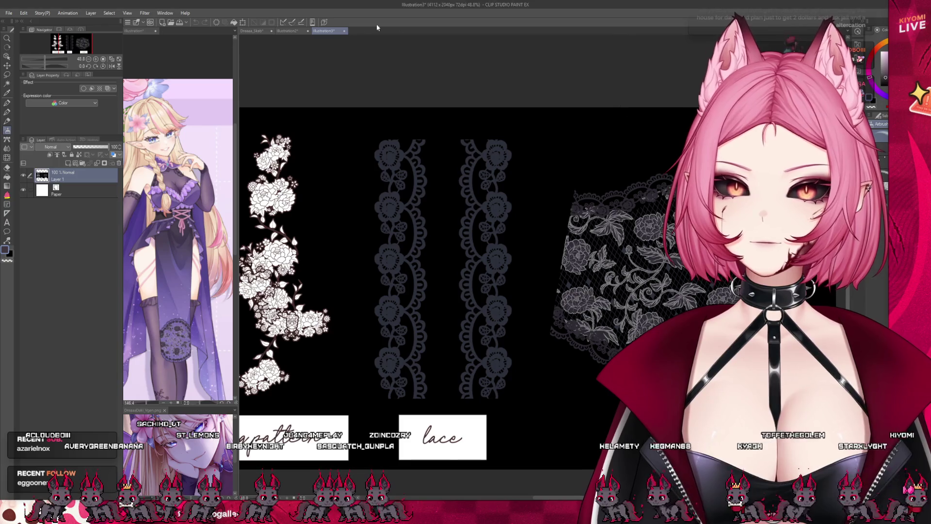
click(347, 29)
click(344, 31)
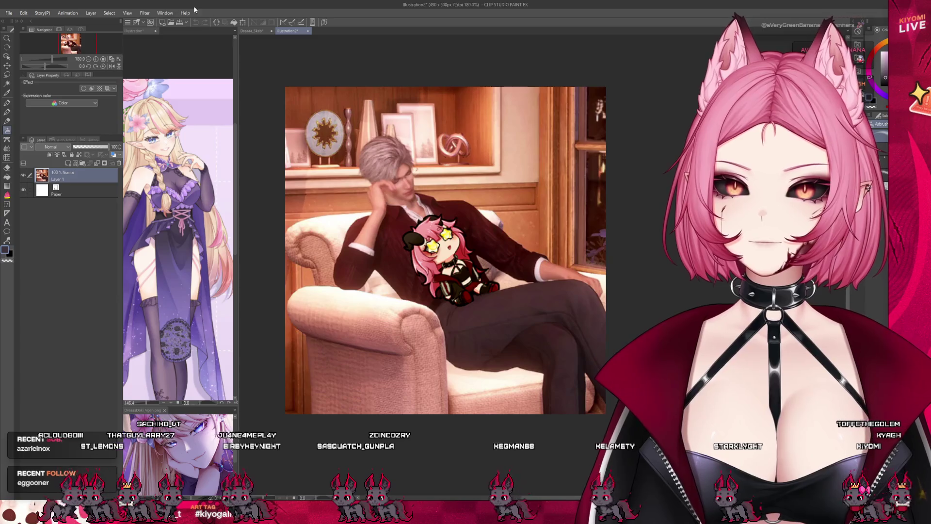
key(ctrl+Tab)
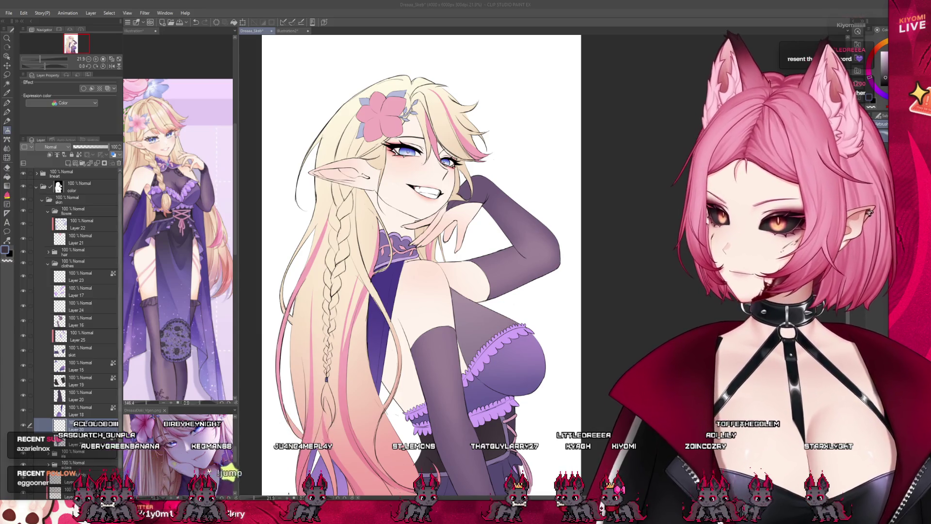
key(ctrl+v)
key(ctrl+z)
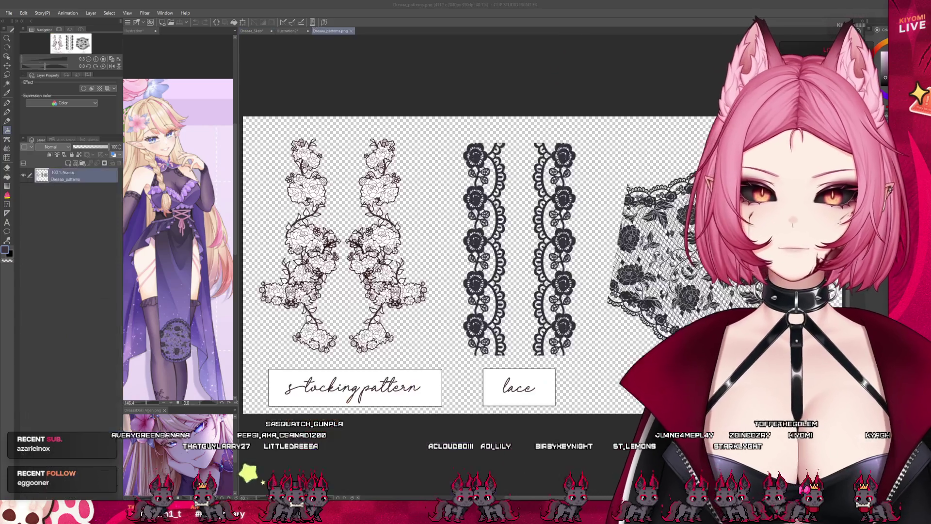
Rectangle-select the two black lace strips in Dreaaa_patterns.png and return to the elf drawing
scroll(446, 266, up, 2)
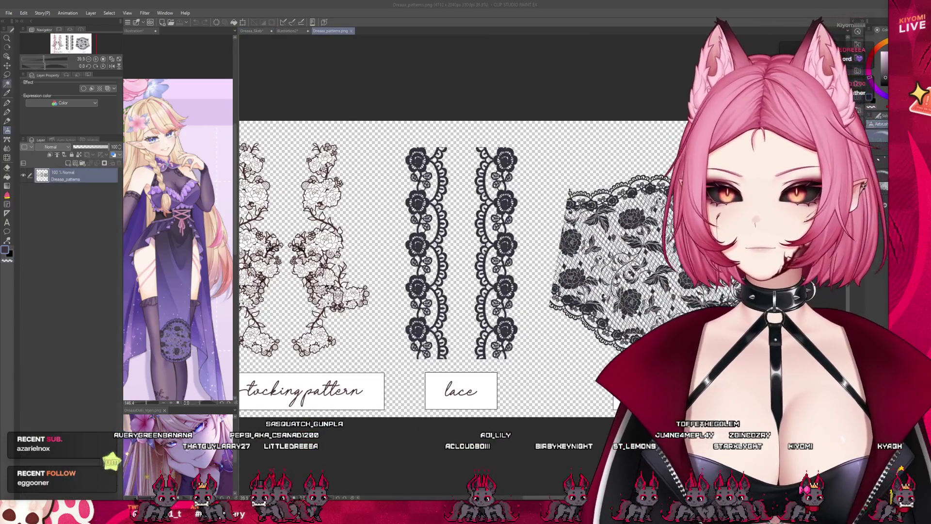
key(m)
drag(391, 133, 537, 367)
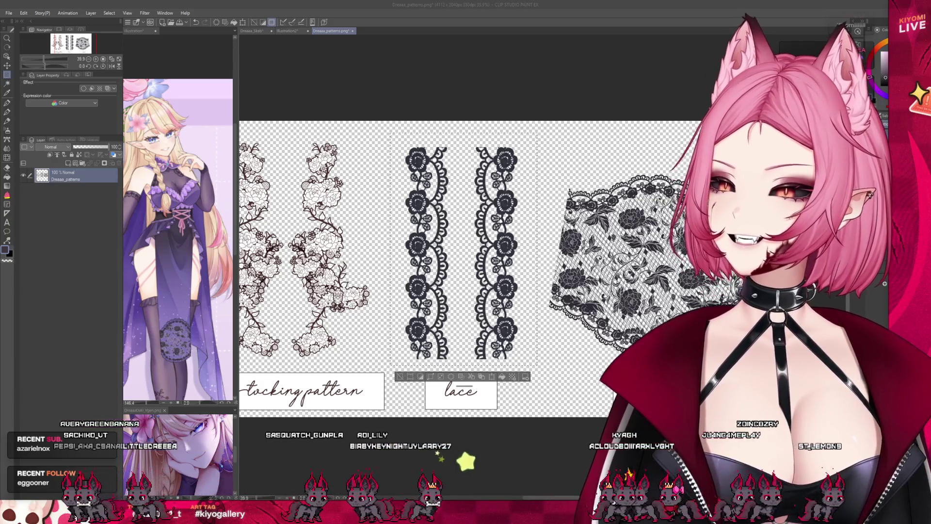
click(287, 30)
click(253, 30)
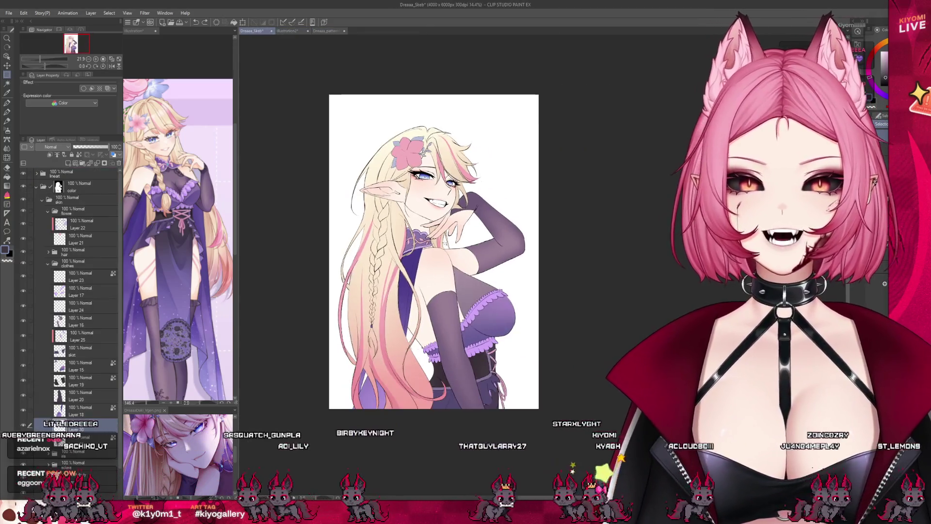
Place the pasted lace strips beside the chest and move their layer to the top
scroll(302, 306, down, 1)
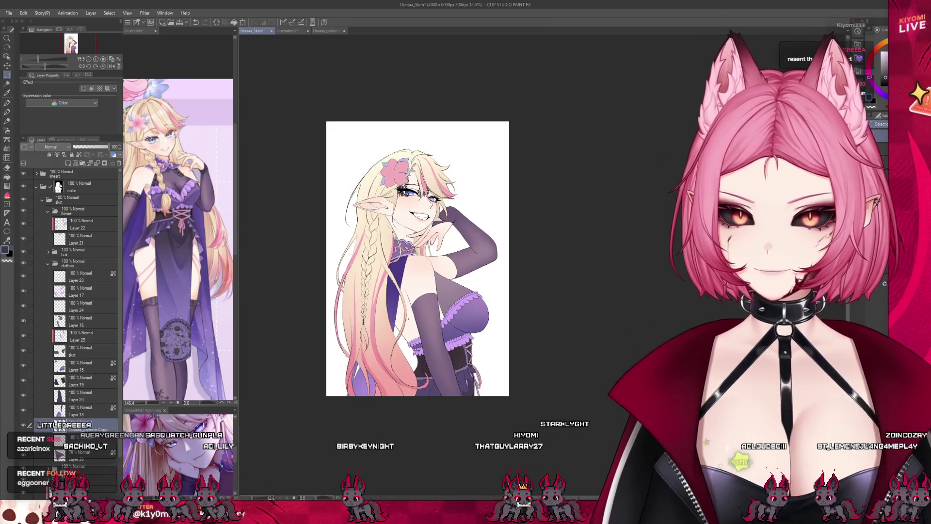
scroll(428, 242, up, 2)
mouse_move(436, 160)
mouse_down()
mouse_move(428, 335)
mouse_move(397, 275)
mouse_up()
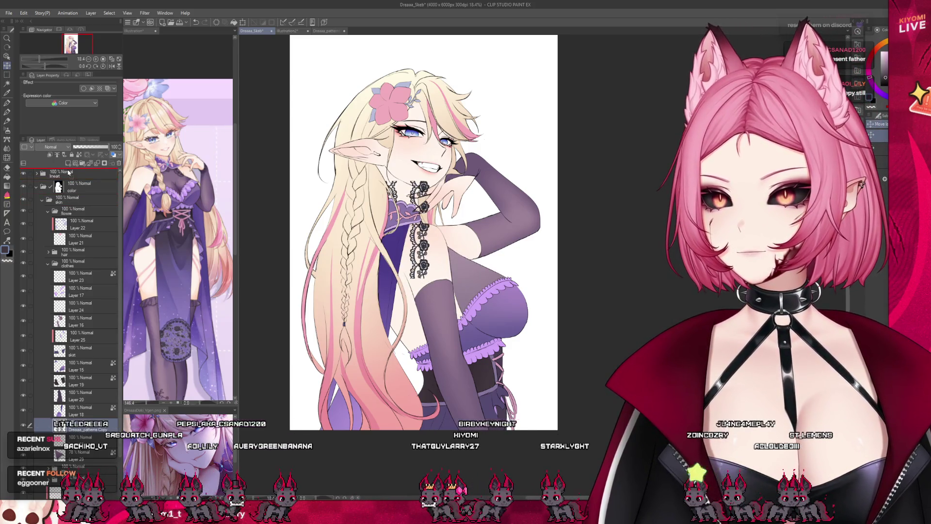
drag(69, 172, 69, 171)
drag(415, 267, 380, 266)
Rectangle-select the left lace strip on its own
scroll(381, 266, up, 1)
scroll(381, 266, up, 1)
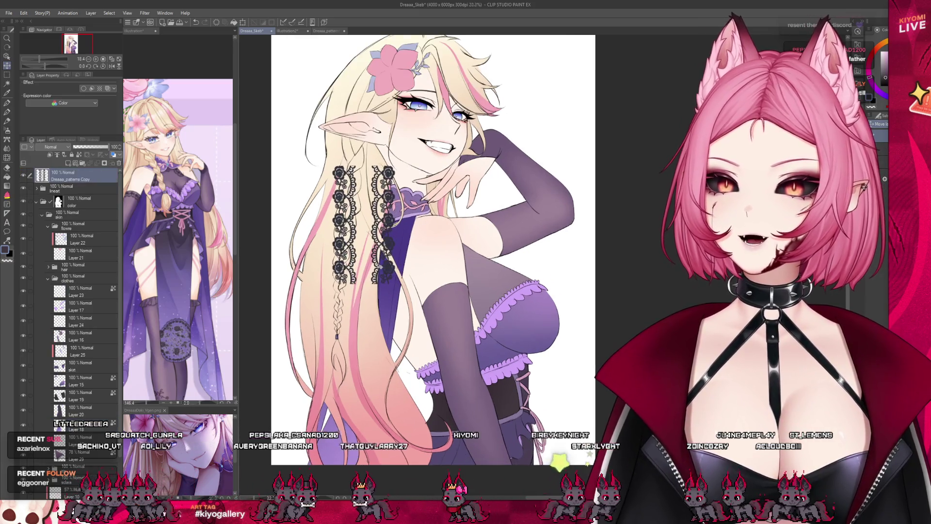
key(m)
drag(316, 149, 364, 308)
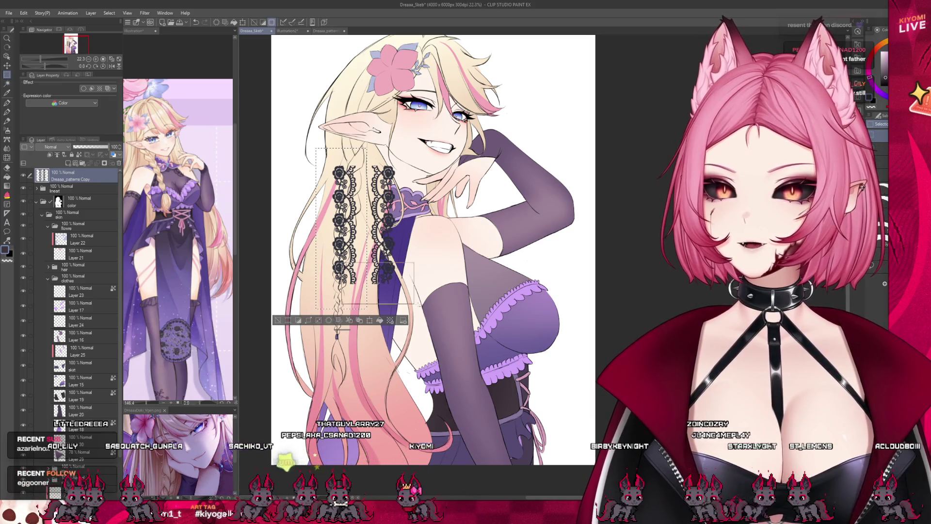
Move and rotate the left lace strip onto the body and confirm its placement
click(369, 318)
drag(344, 228, 489, 264)
drag(533, 315, 546, 278)
scroll(546, 278, up, 1)
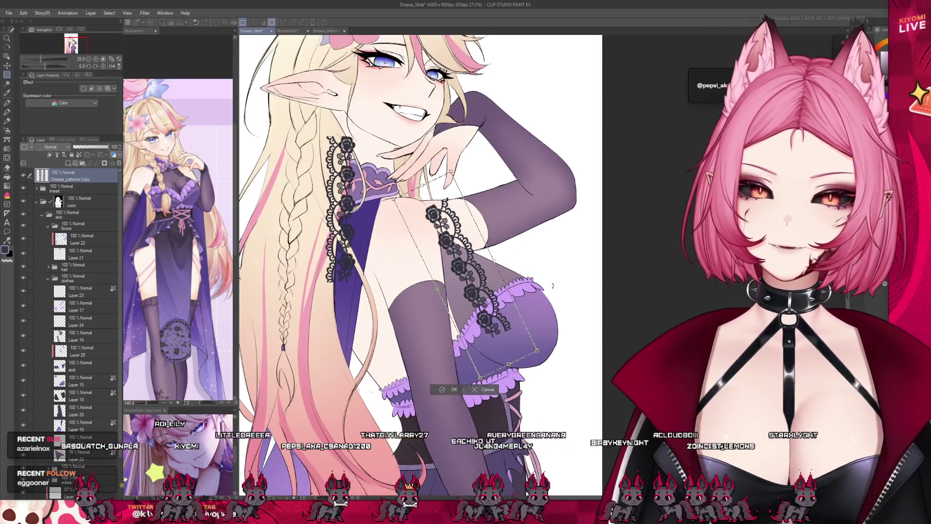
scroll(552, 285, down, 1)
drag(487, 271, 474, 307)
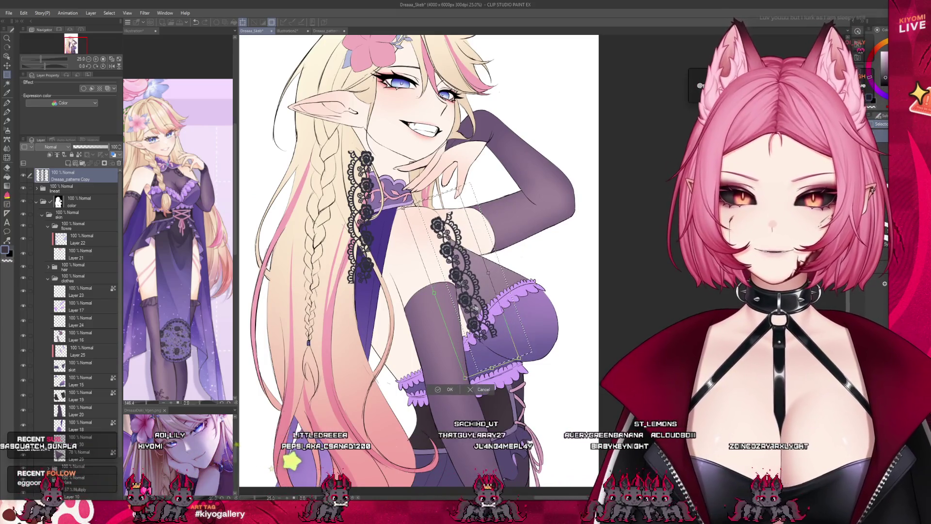
drag(503, 338, 505, 336)
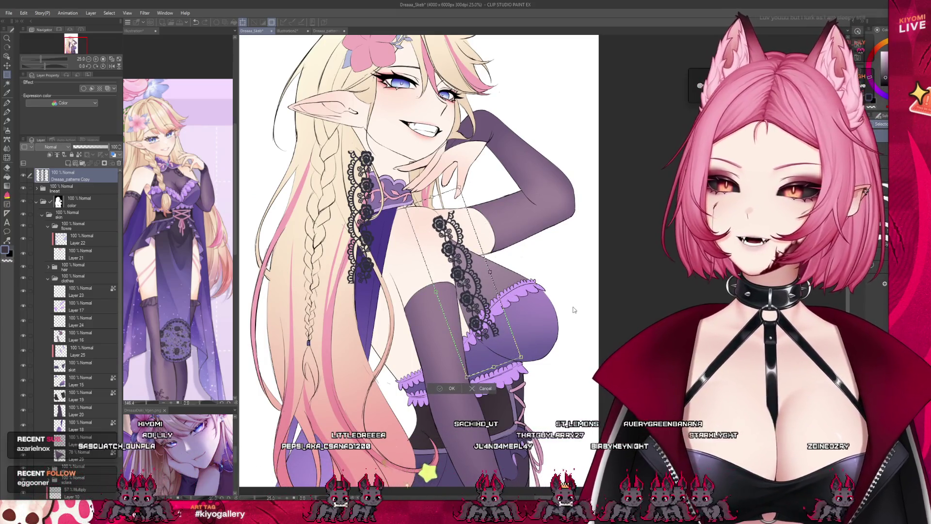
key(Return)
Warp the lace to follow the thigh's curve and confirm the transformation
scroll(563, 296, up, 1)
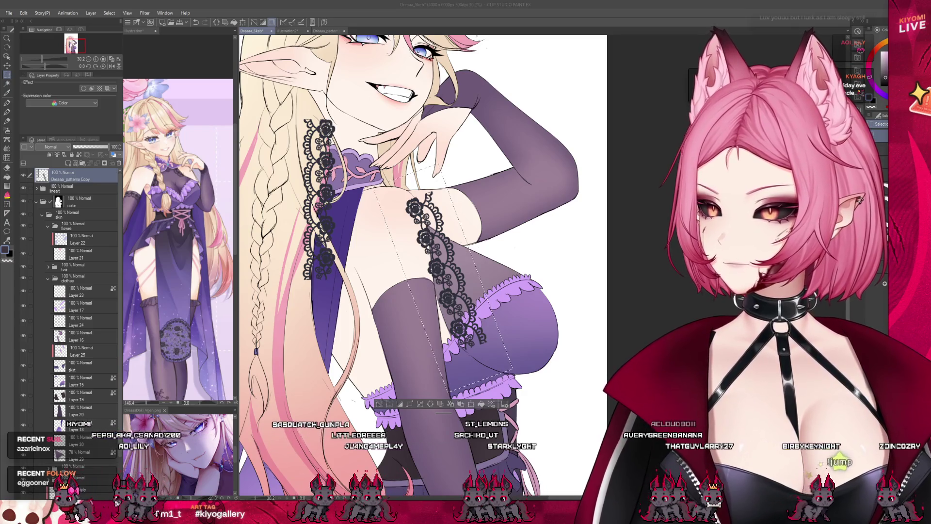
scroll(337, 330, down, 1)
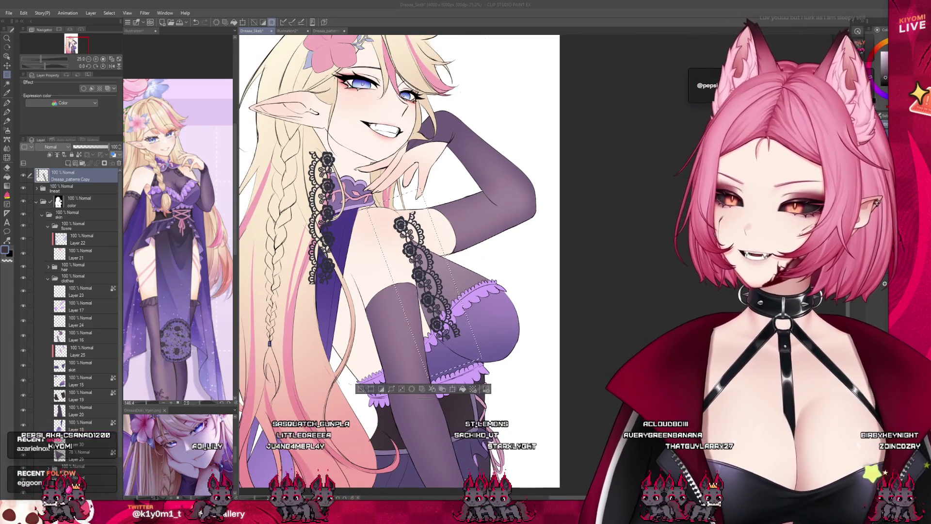
scroll(528, 257, up, 2)
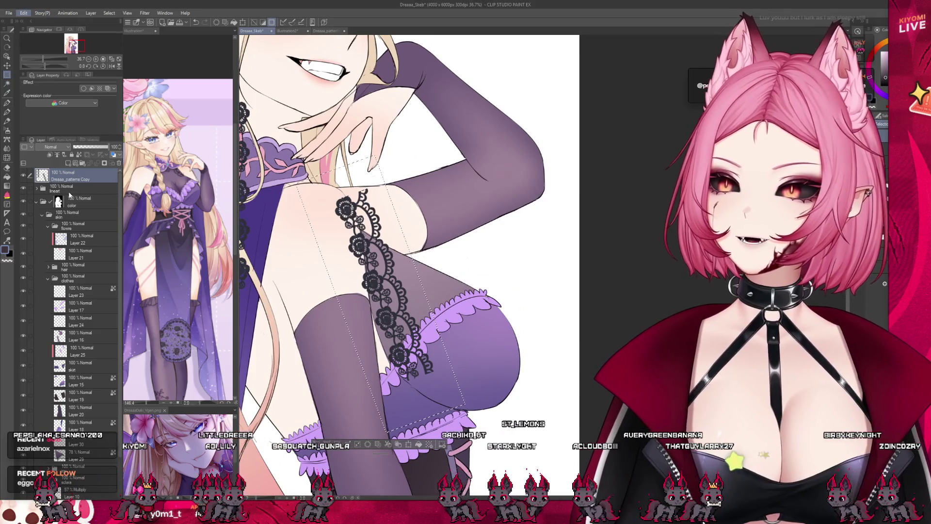
key(ctrl+t)
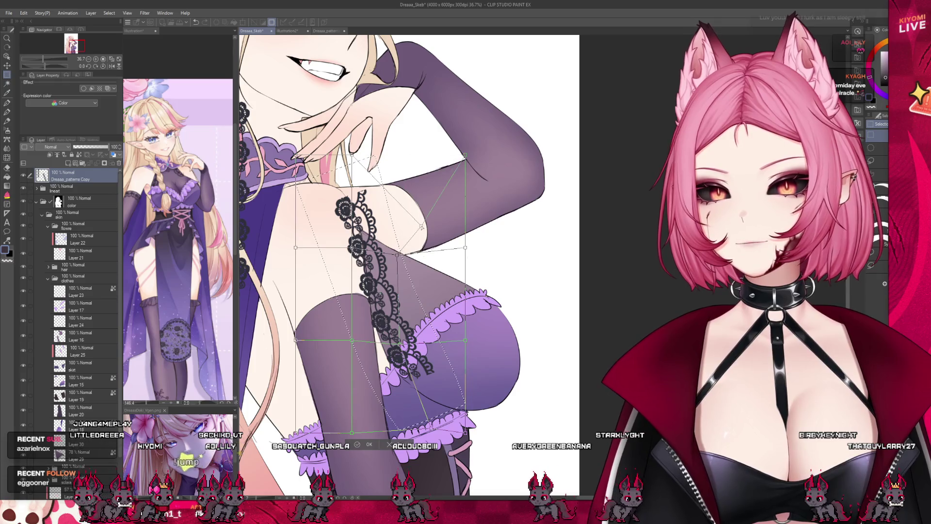
drag(463, 157, 438, 170)
key(ctrl+z)
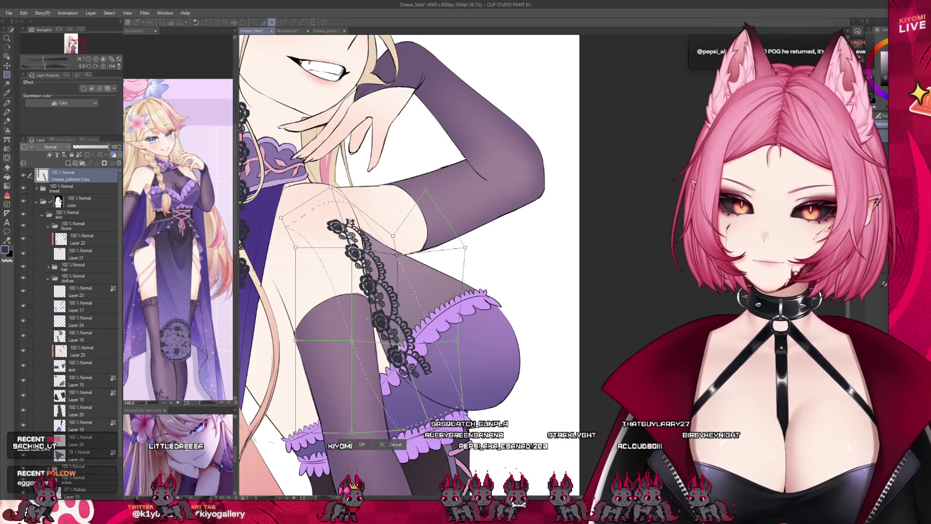
drag(401, 347, 358, 345)
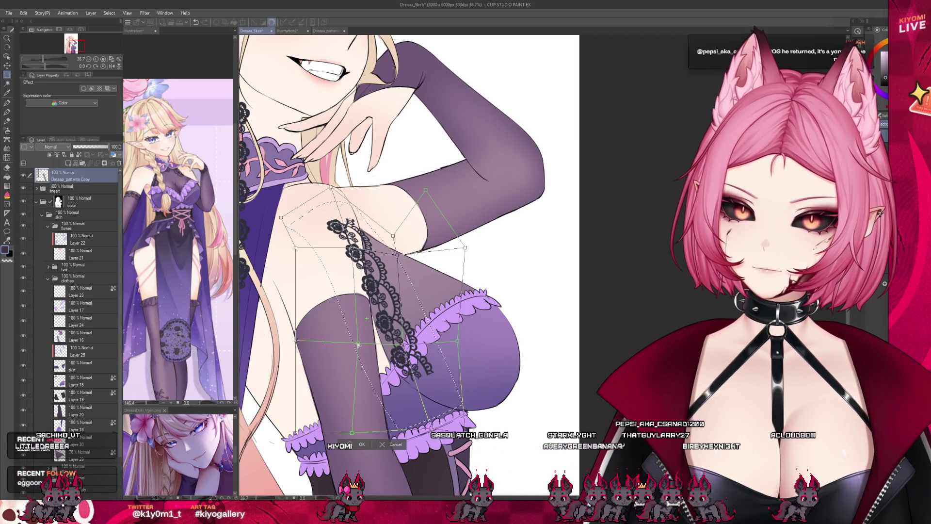
click(359, 445)
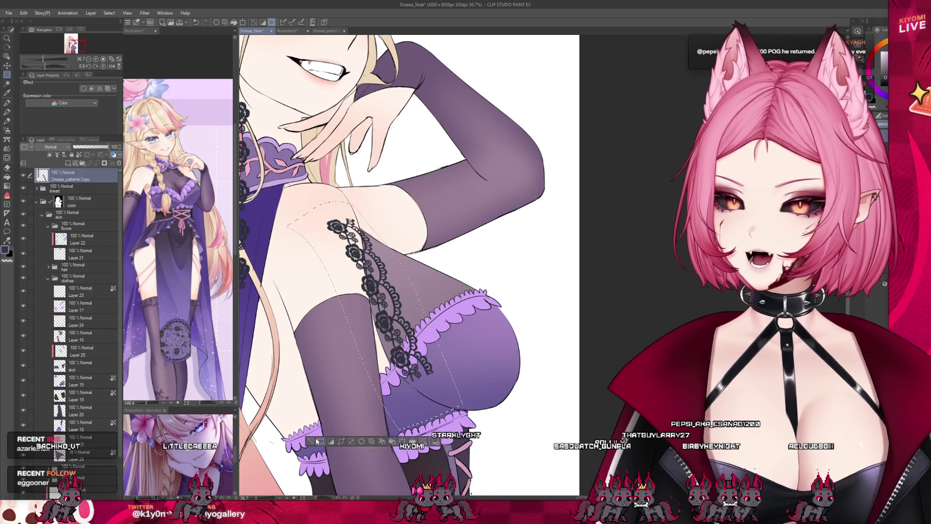
key(ctrl+minus)
key(ctrl+minus)
key(ctrl+minus)
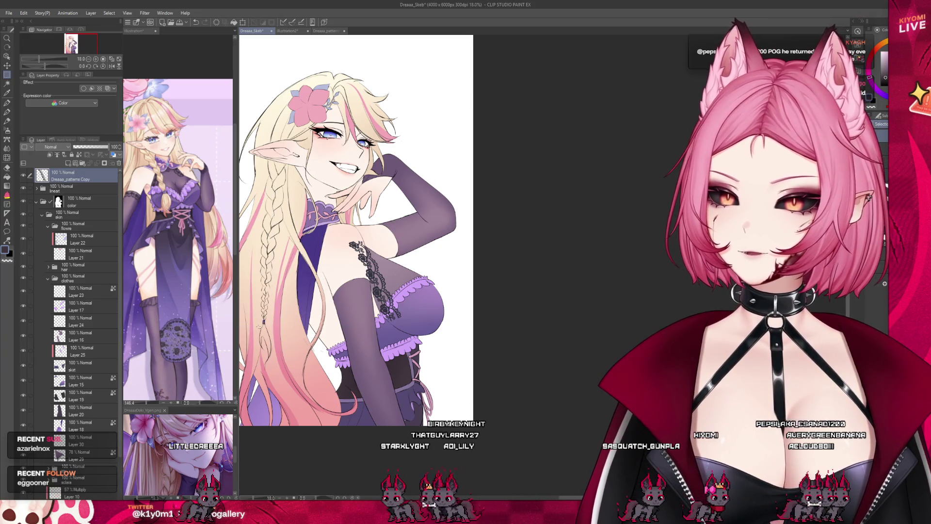
Move the lace copy layer below Layer 30, nudge the lace right and enlarge the brush
drag(100, 442, 94, 447)
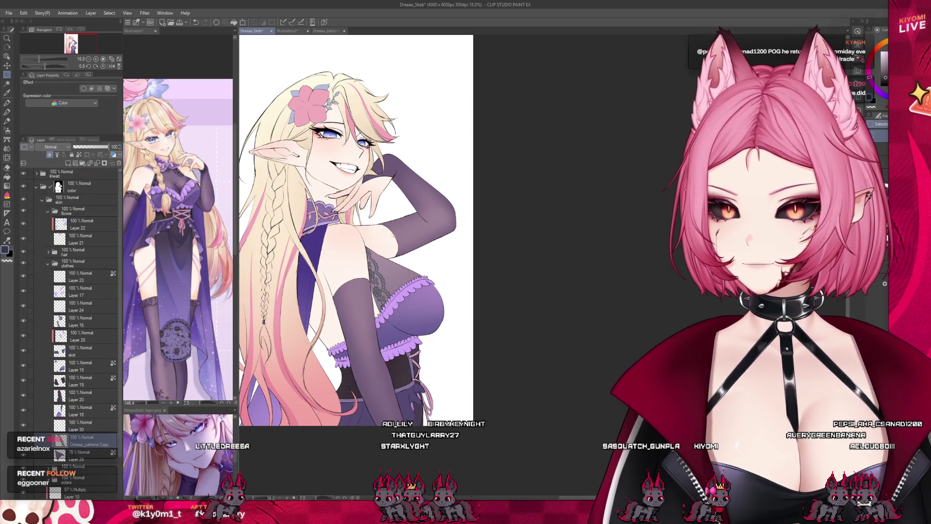
scroll(380, 230, up, 2)
drag(374, 281, 379, 280)
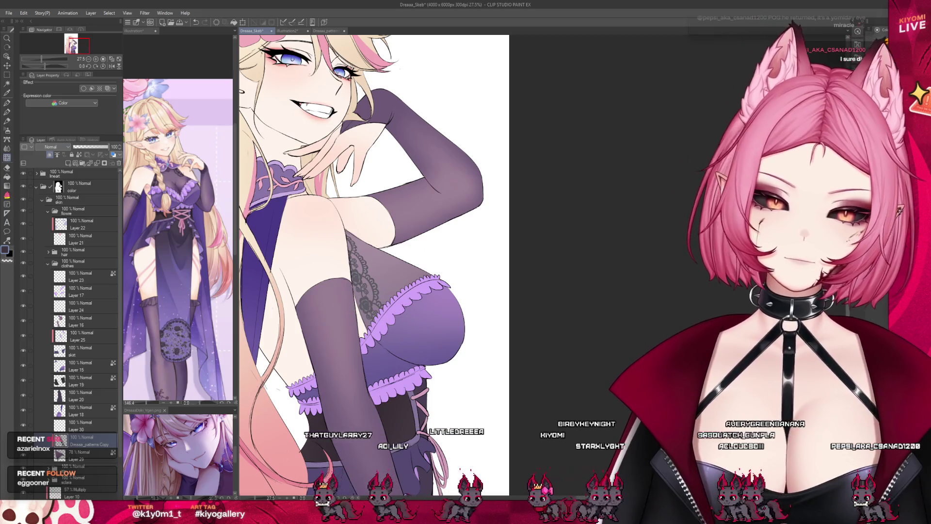
key(bracketright)
key(bracketright)
key(bracketright)
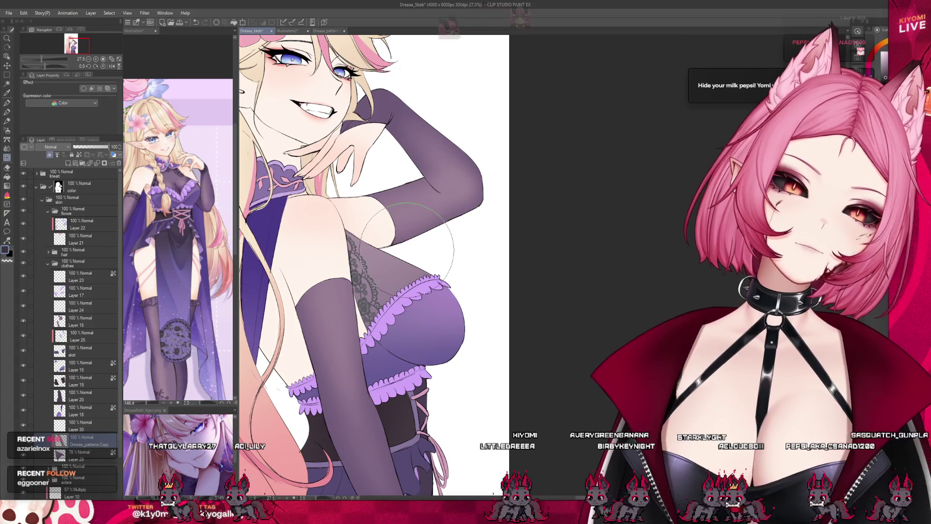
scroll(416, 250, down, 1)
scroll(330, 220, down, 1)
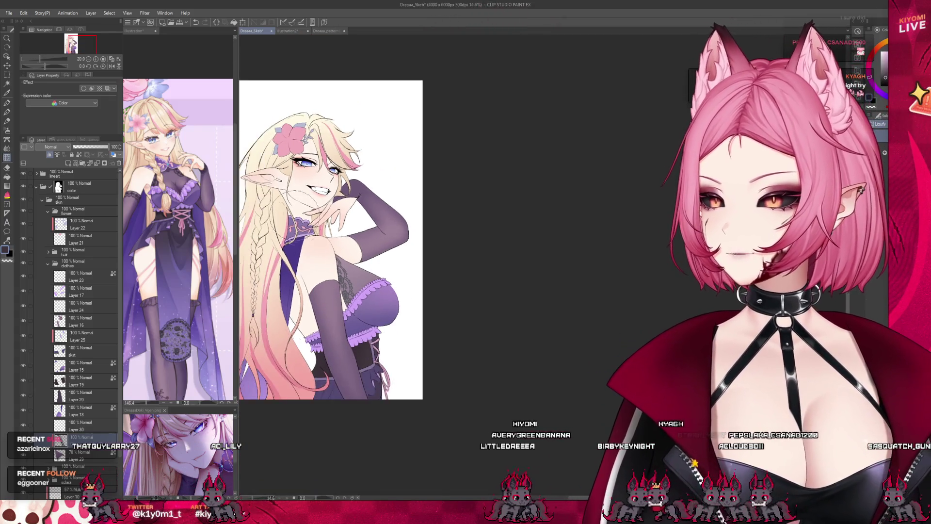
scroll(315, 203, up, 2)
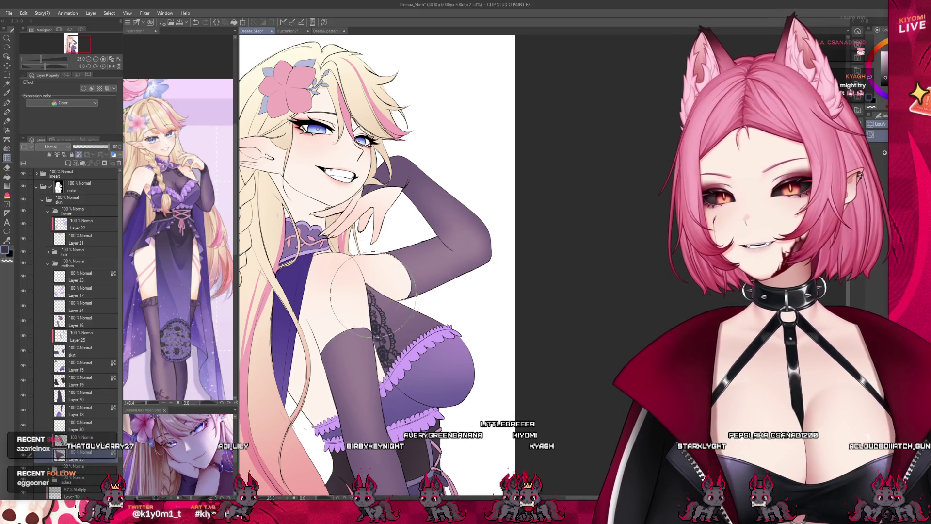
scroll(434, 280, down, 1)
scroll(434, 280, down, 1)
scroll(434, 280, up, 2)
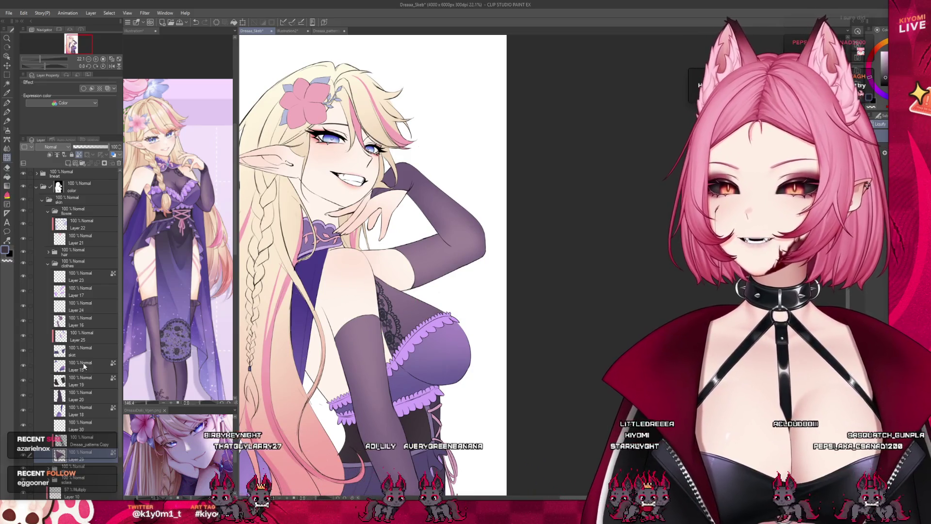
Paste a new lace copy above the clothing layer, move it to the upper thigh, and rotate it horizontal
click(81, 367)
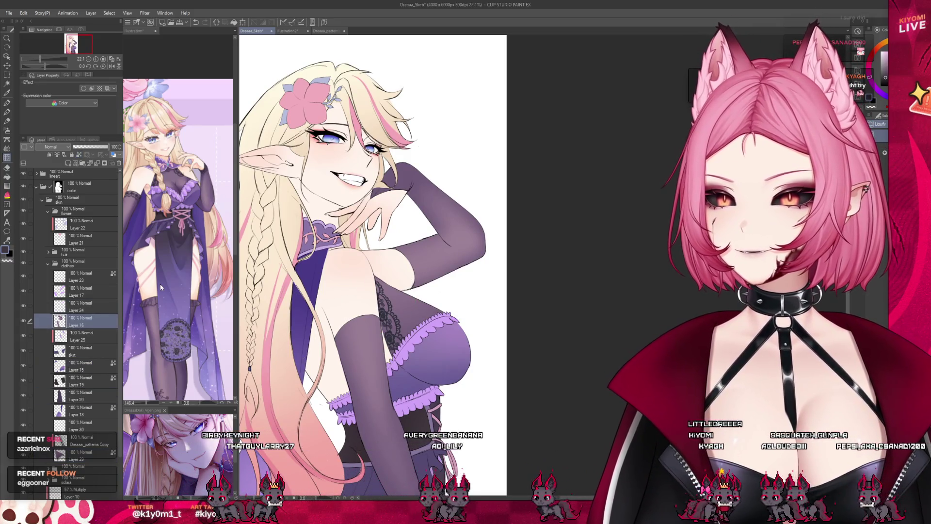
key(ctrl+v)
key(k)
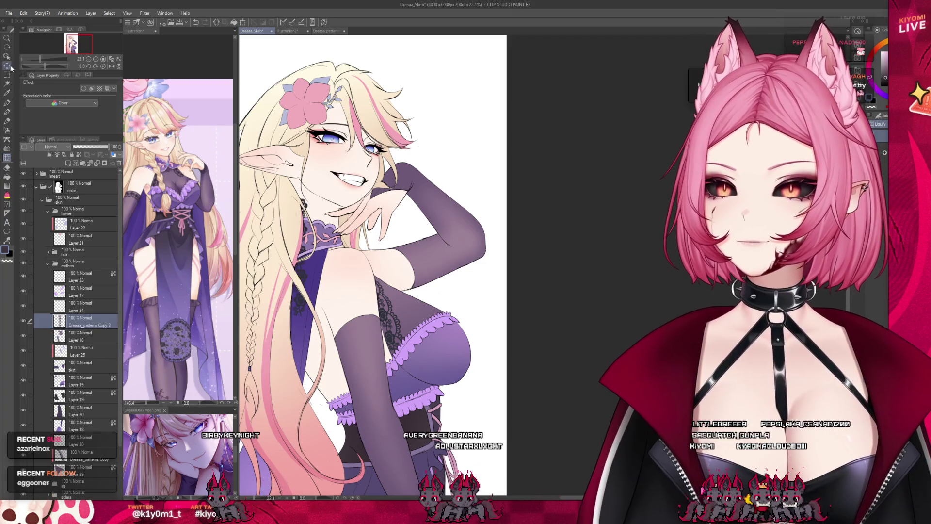
drag(430, 315, 454, 347)
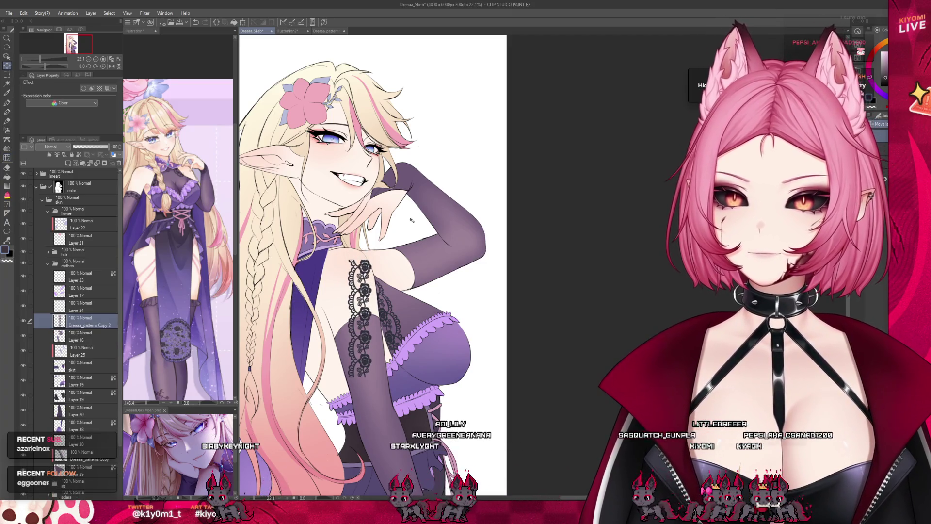
key(ctrl+t)
mouse_move(456, 380)
mouse_down()
mouse_move(427, 311)
mouse_move(397, 311)
mouse_move(379, 329)
mouse_up()
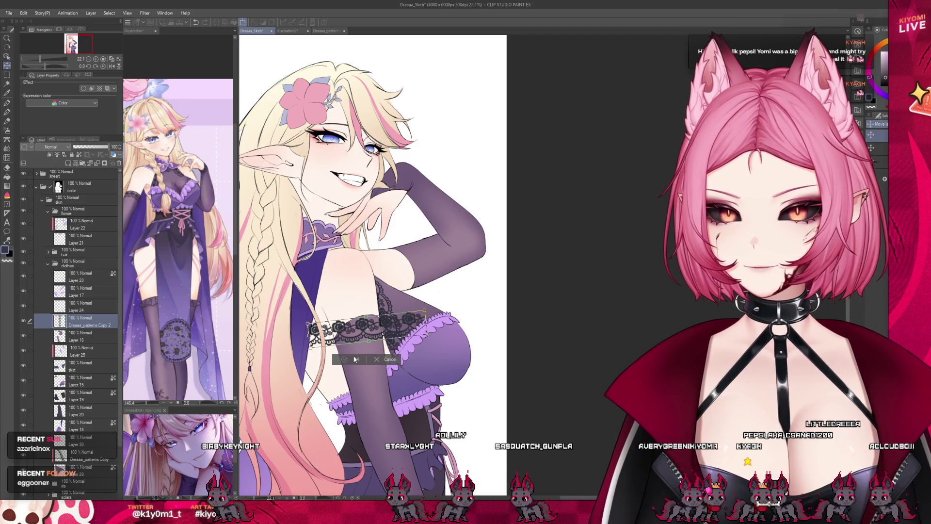
click(354, 359)
scroll(355, 359, up, 3)
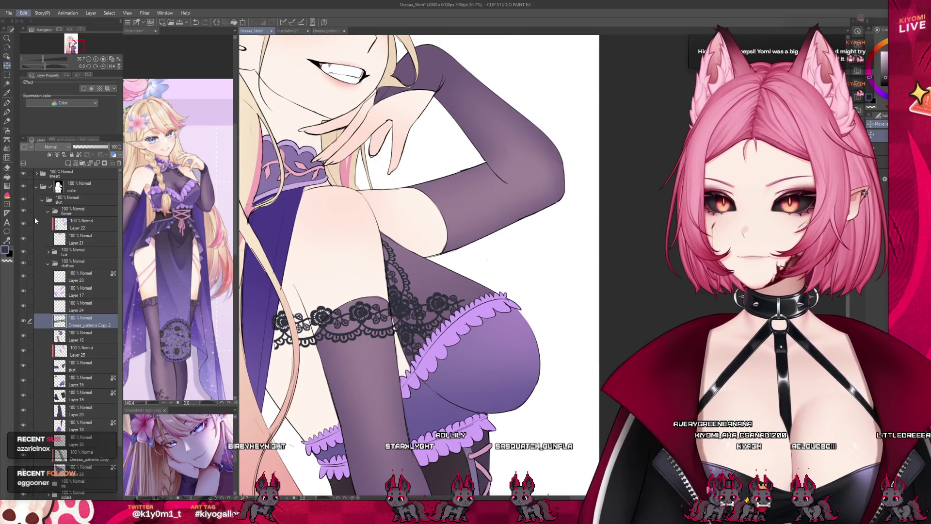
Mesh-warp the lace strip so it curves around the stocking's top band
key(ctrl+t)
drag(274, 320, 280, 324)
mouse_move(285, 357)
mouse_down()
mouse_move(274, 357)
mouse_move(316, 375)
mouse_move(316, 385)
mouse_up()
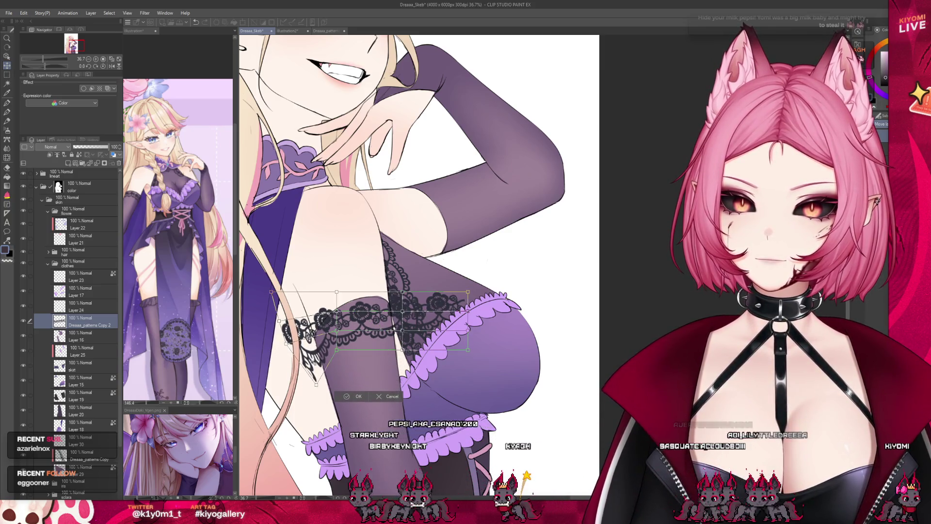
mouse_move(303, 351)
mouse_down()
mouse_move(290, 330)
mouse_move(307, 345)
mouse_up()
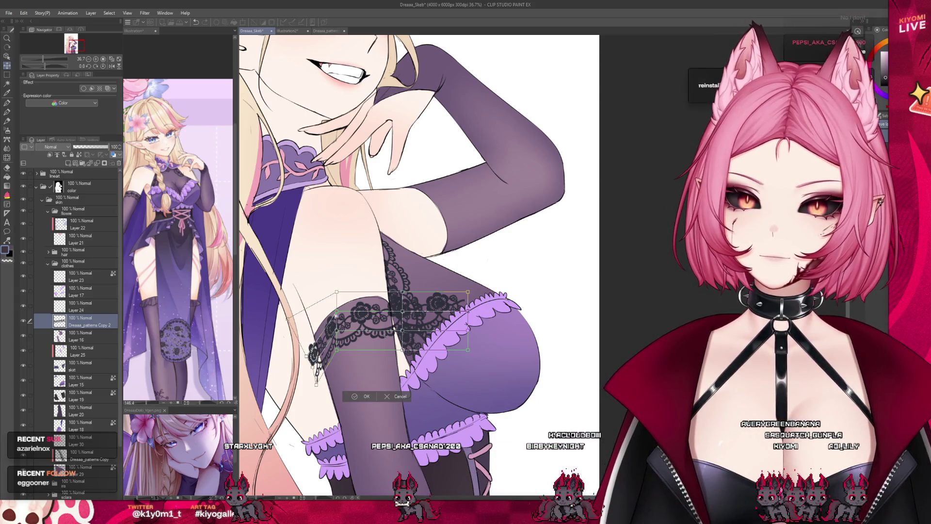
drag(403, 314, 399, 311)
mouse_move(468, 330)
mouse_down()
mouse_move(447, 340)
mouse_move(442, 391)
mouse_move(428, 392)
mouse_up()
mouse_move(401, 330)
mouse_down()
mouse_move(403, 314)
mouse_move(393, 310)
mouse_up()
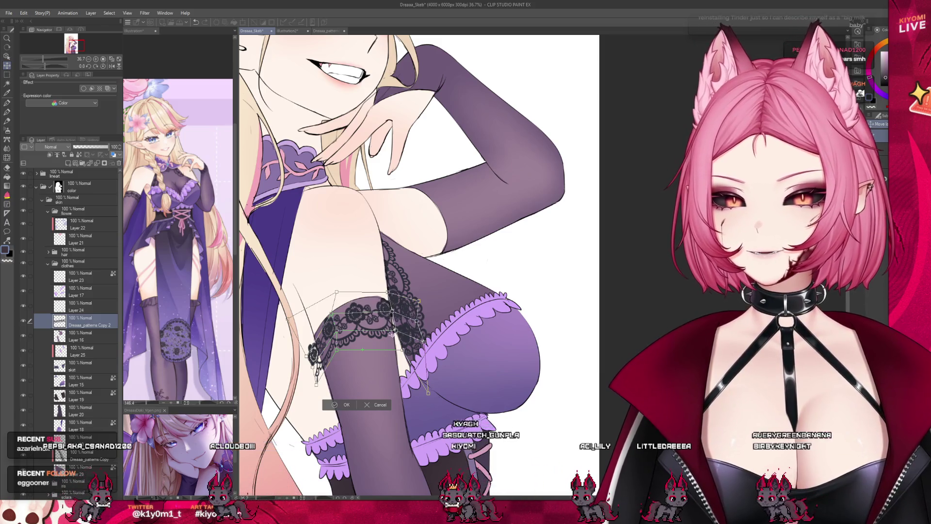
drag(356, 377, 354, 377)
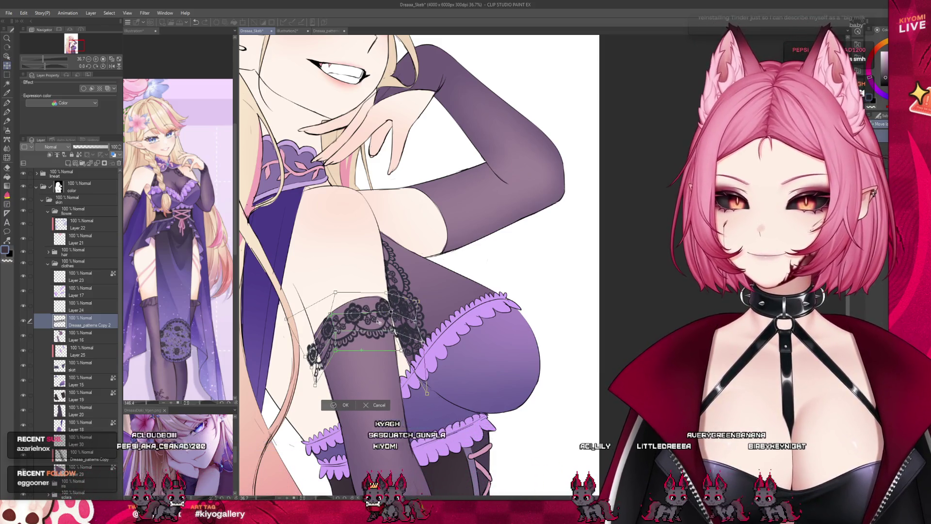
click(342, 406)
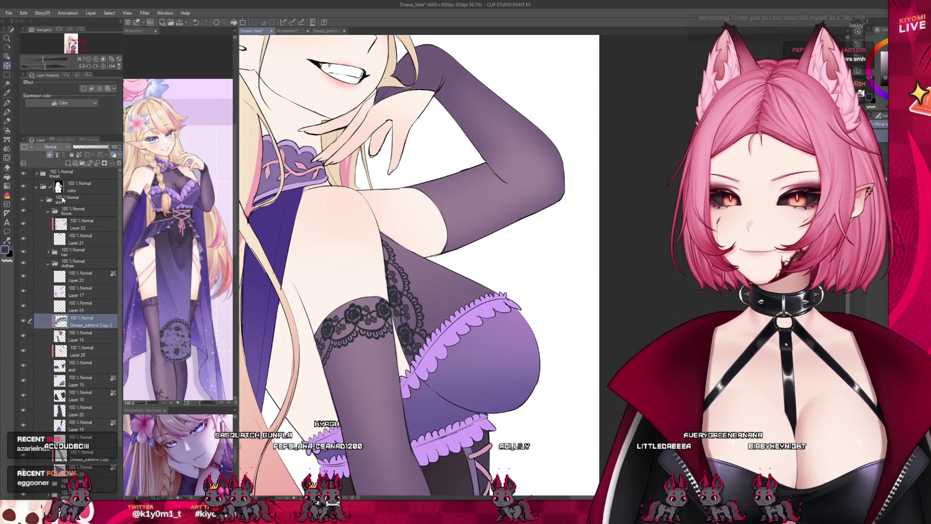
Switch to Liquify and paste another copy of the lace pattern
key(j)
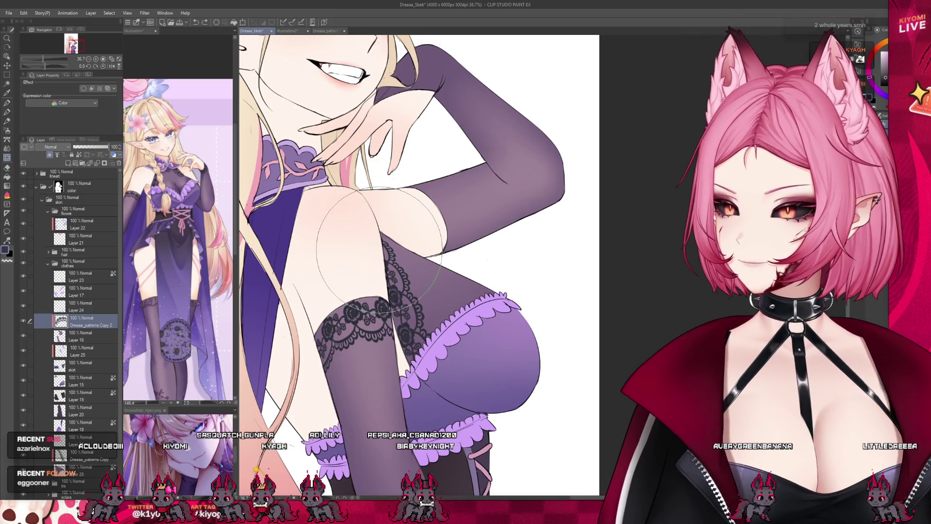
scroll(360, 322, down, 3)
scroll(410, 260, up, 3)
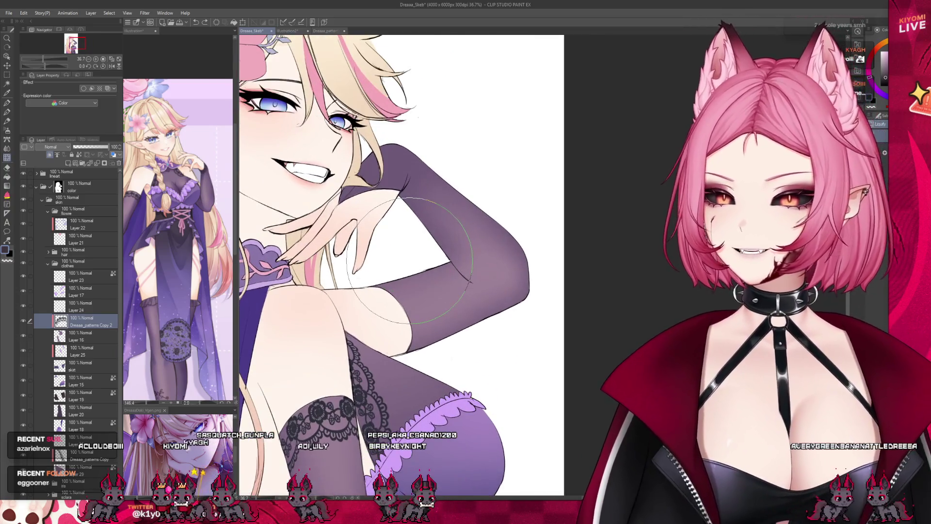
key(ctrl+c)
key(ctrl+v)
Move the new lace up onto the arm glove and tilt it to follow the forearm
click(8, 67)
mouse_move(368, 383)
mouse_down()
mouse_move(305, 276)
mouse_move(422, 286)
mouse_move(426, 295)
mouse_up()
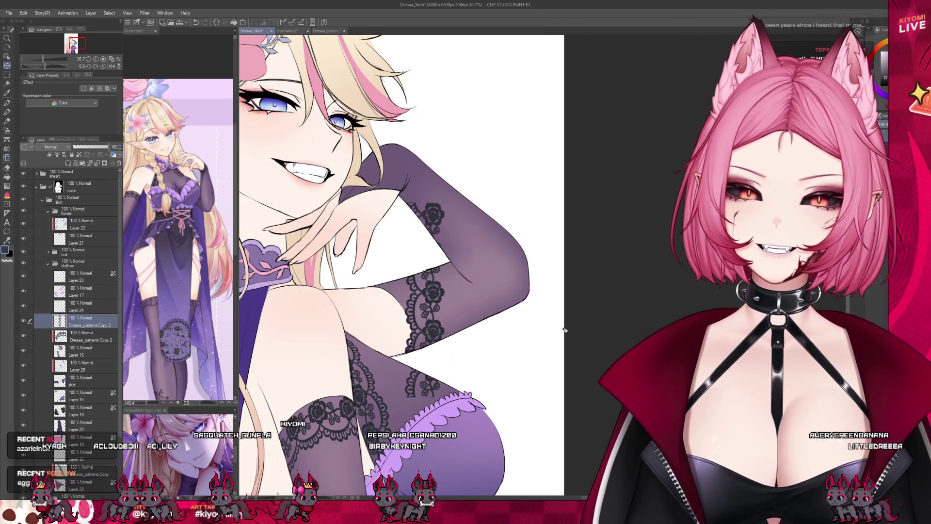
click(242, 22)
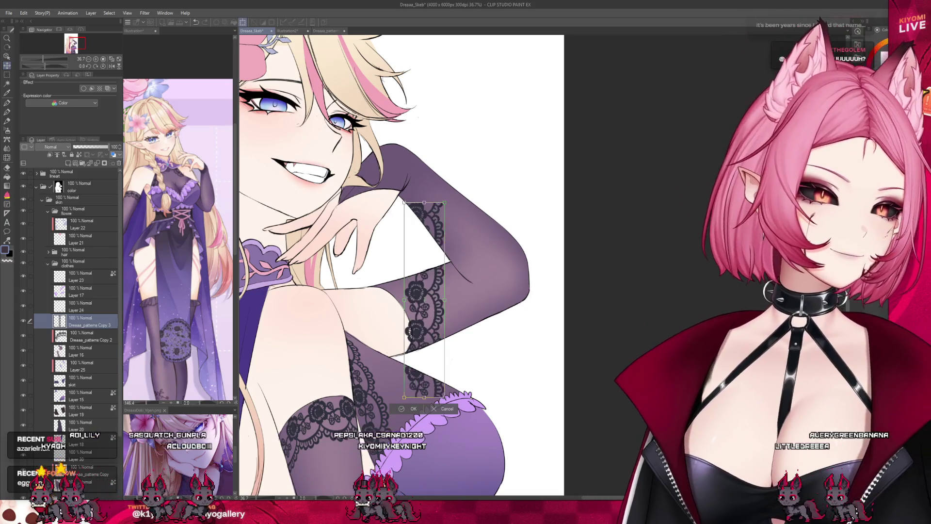
mouse_move(439, 335)
mouse_down()
mouse_move(427, 330)
mouse_move(483, 336)
mouse_move(442, 330)
mouse_up()
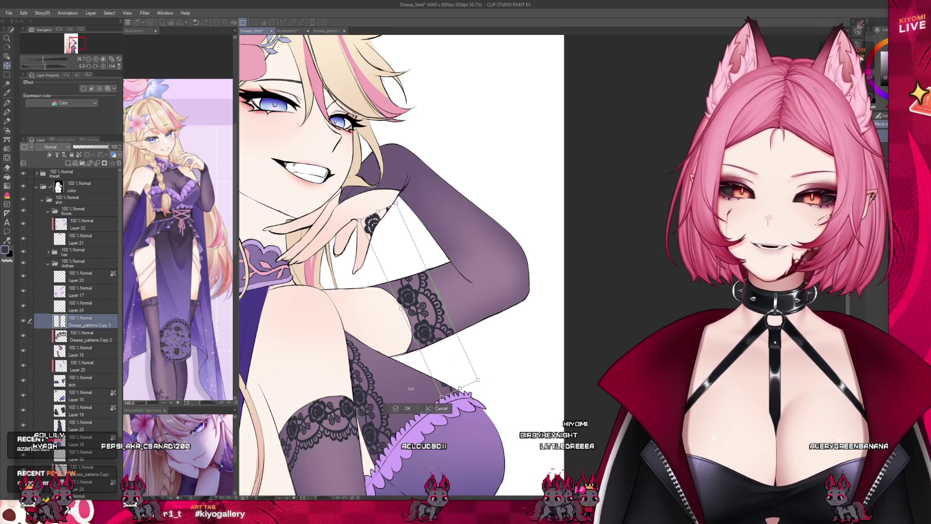
click(407, 408)
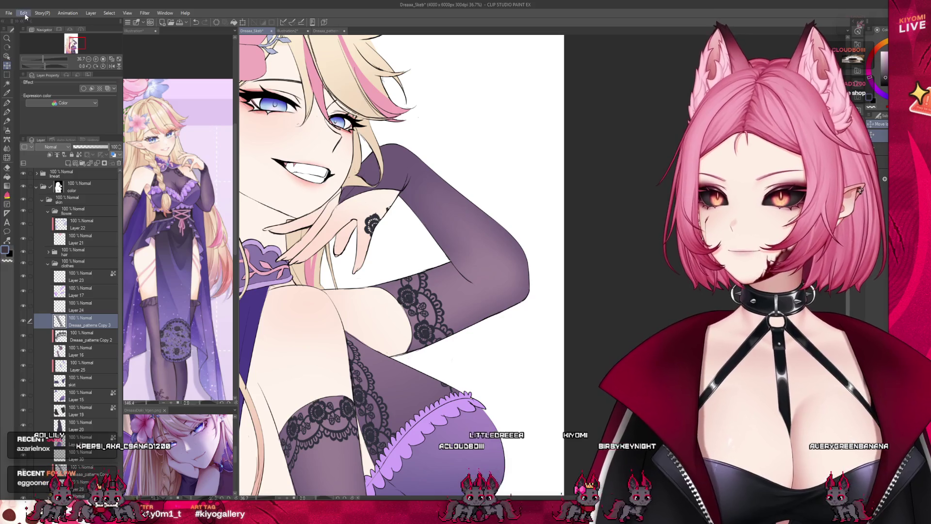
Mesh-warp the glove lace so it bends around the arm near the elbow, then commit it
key(ctrl+t)
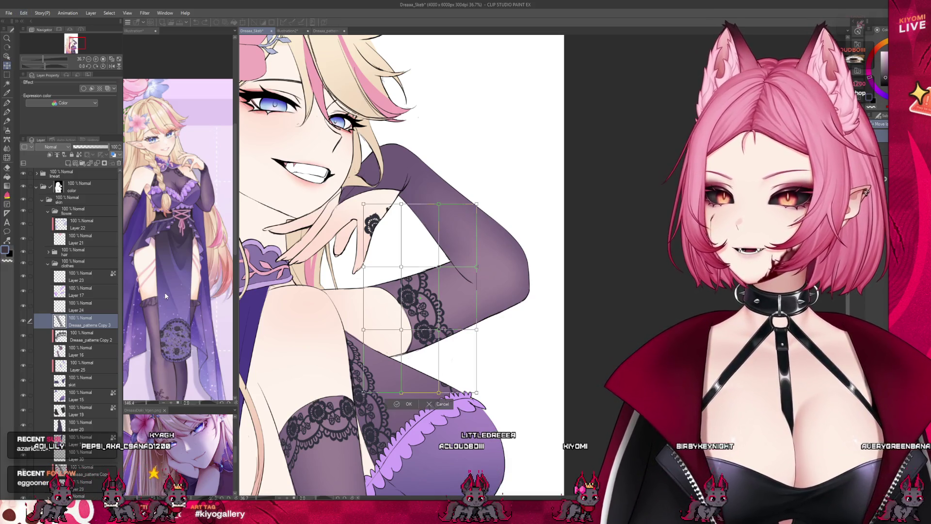
drag(409, 388, 373, 391)
drag(478, 392, 420, 389)
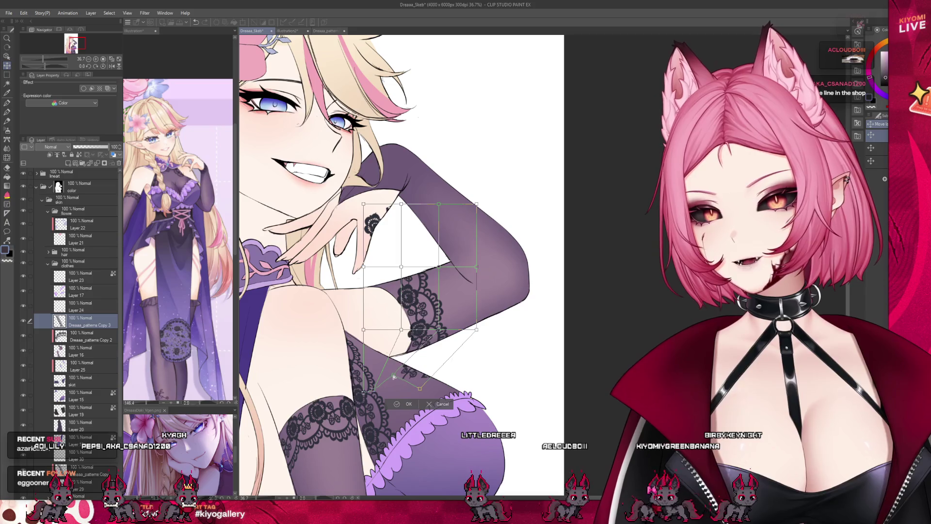
drag(417, 297, 419, 296)
drag(441, 265, 389, 270)
drag(403, 329, 411, 325)
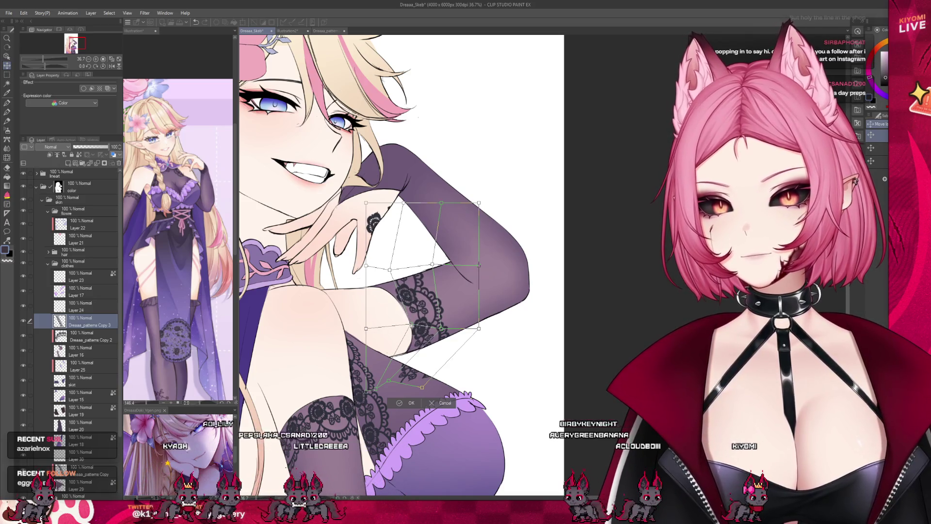
drag(365, 203, 326, 243)
drag(366, 265, 351, 296)
drag(365, 328, 386, 314)
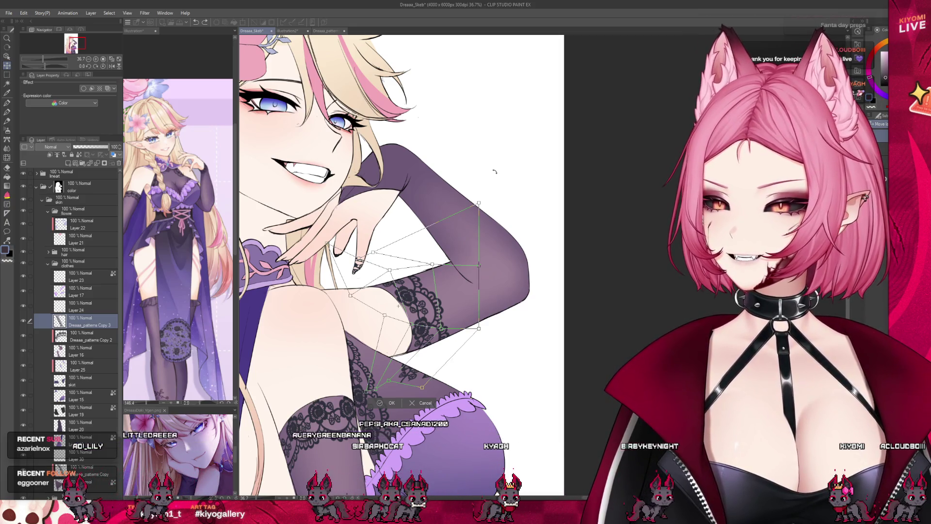
drag(412, 238, 412, 242)
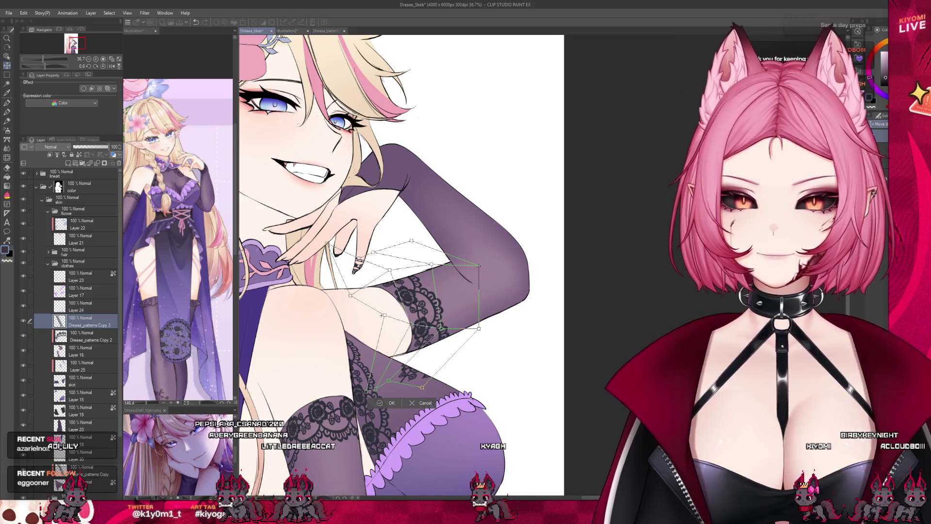
key(Return)
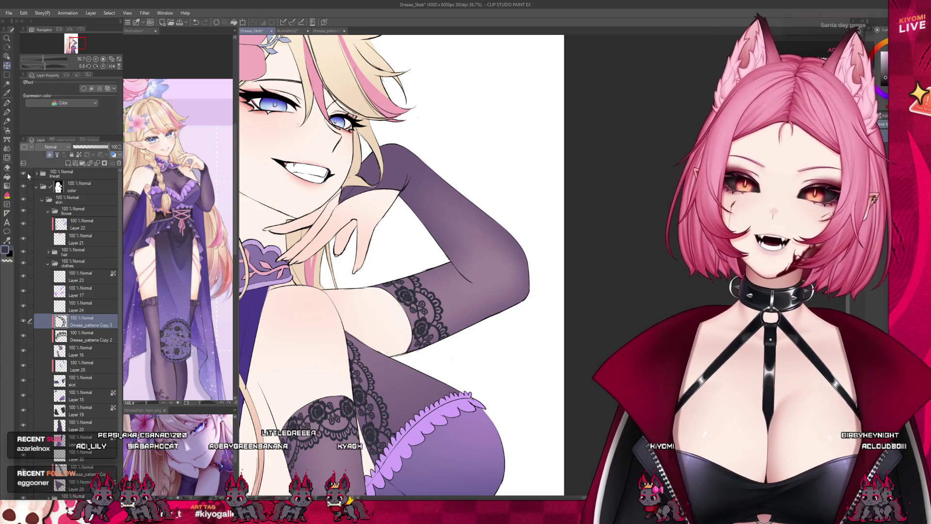
Select Liquify, zoom out to the whole page, and widen the reference sub-view panel
click(7, 157)
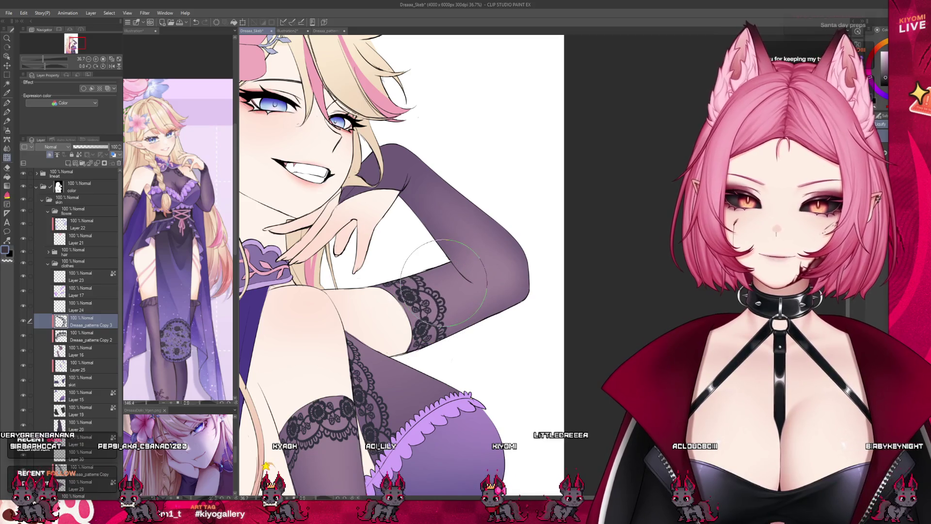
scroll(399, 247, down, 5)
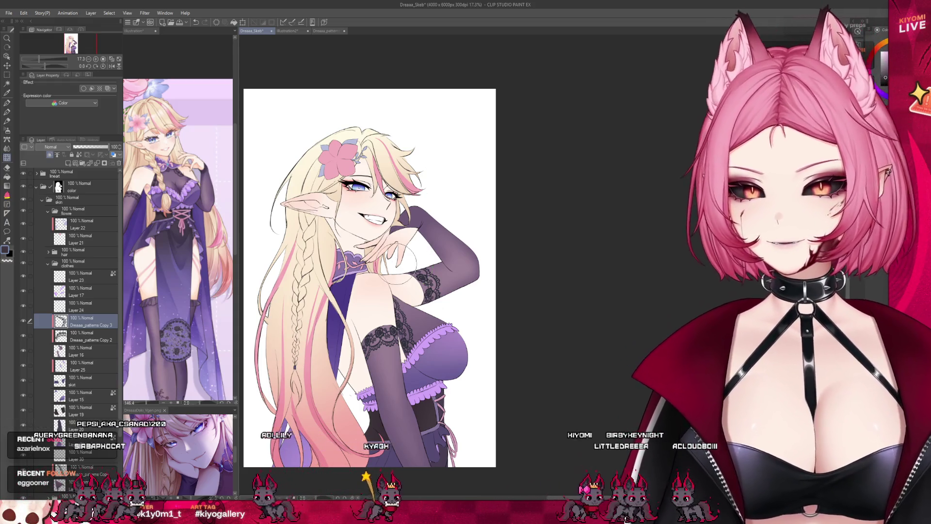
scroll(389, 252, down, 1)
scroll(394, 255, up, 2)
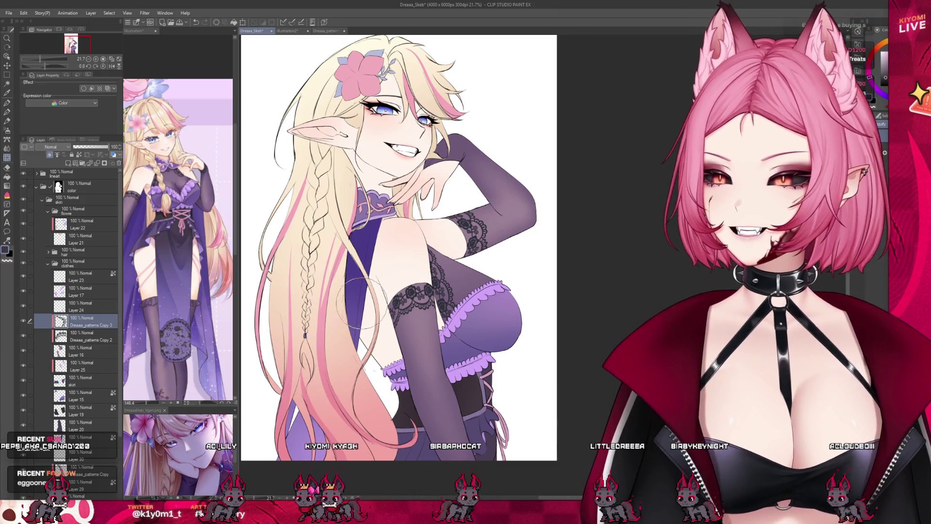
scroll(349, 393, down, 1)
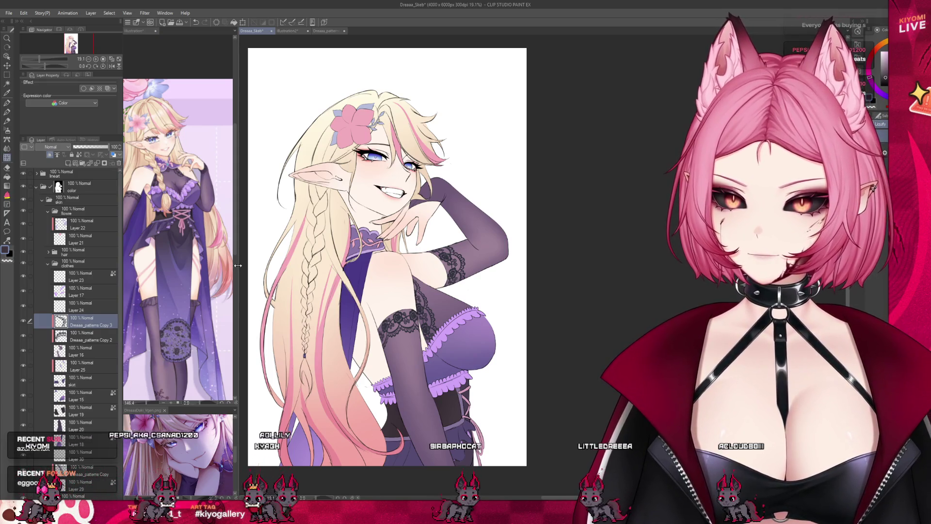
drag(238, 265, 167, 266)
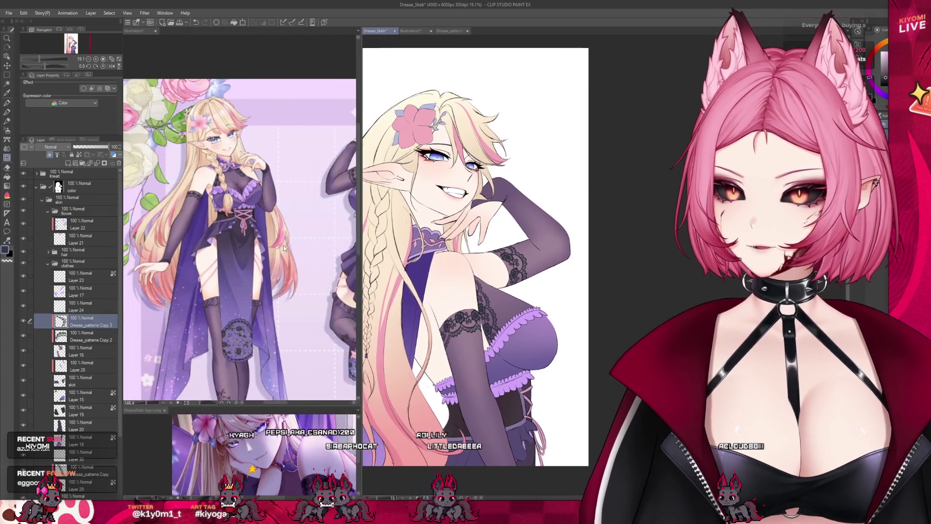
Zoom around the reference sheet, then shrink its panel so the Dreaaa_Skeb canvas fills the window
scroll(175, 175, down, 5)
scroll(179, 176, down, 1)
scroll(189, 177, up, 8)
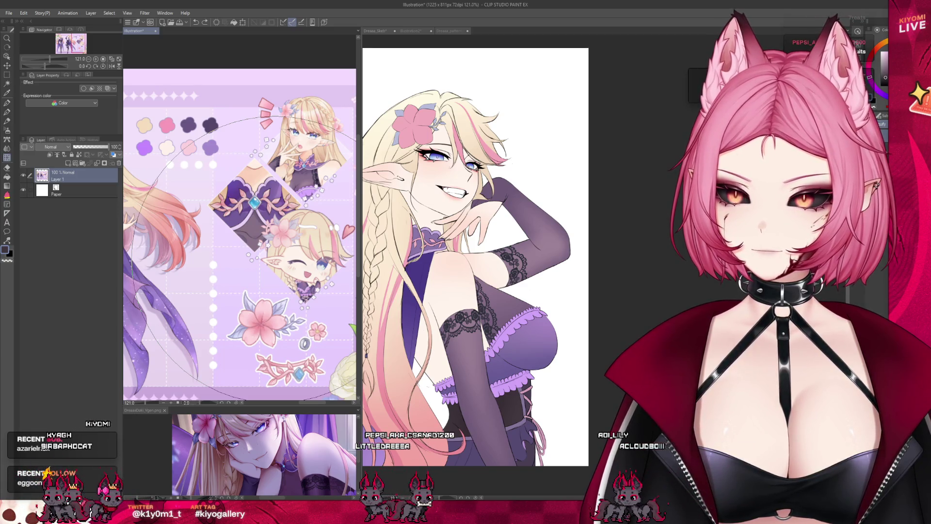
scroll(264, 259, down, 2)
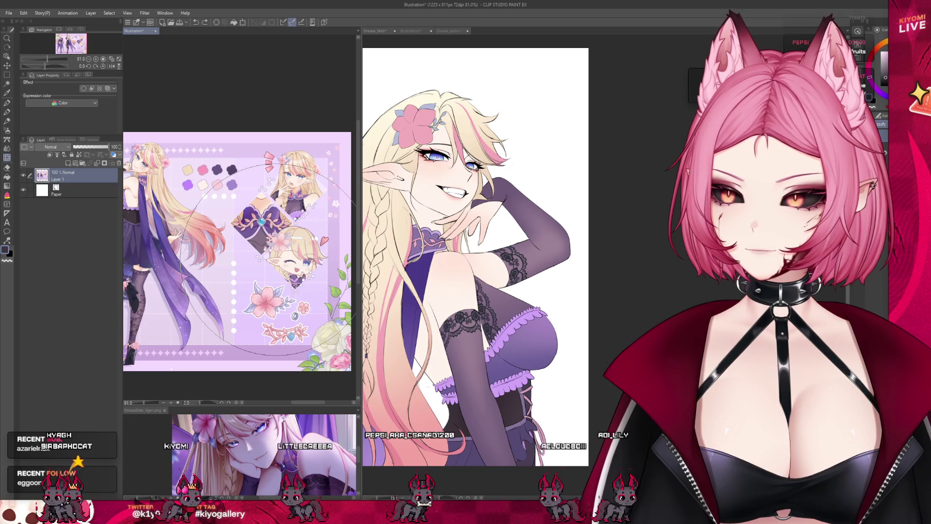
scroll(267, 260, down, 2)
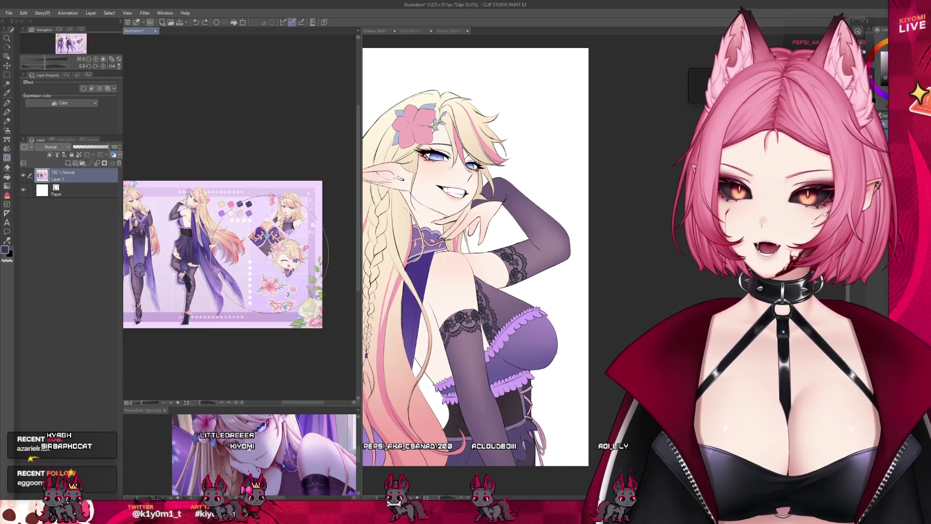
scroll(228, 233, down, 1)
scroll(215, 242, up, 4)
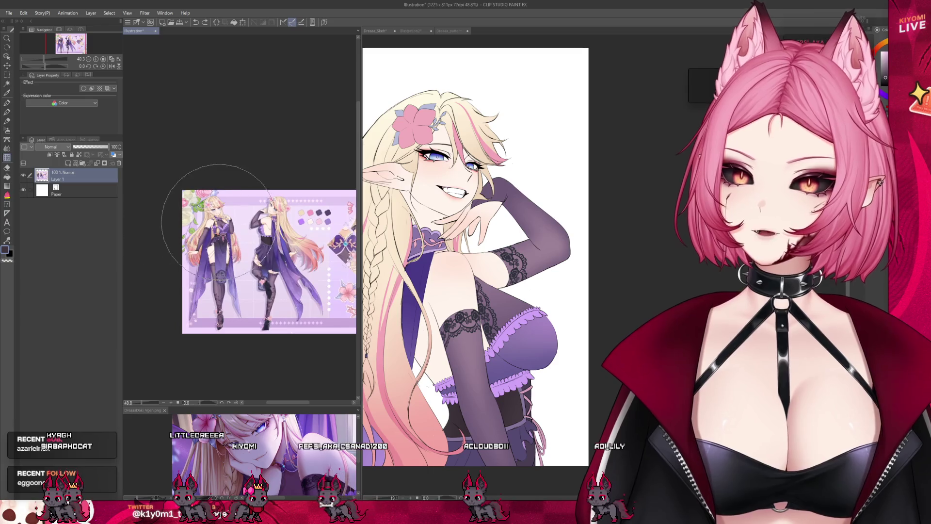
scroll(215, 242, up, 5)
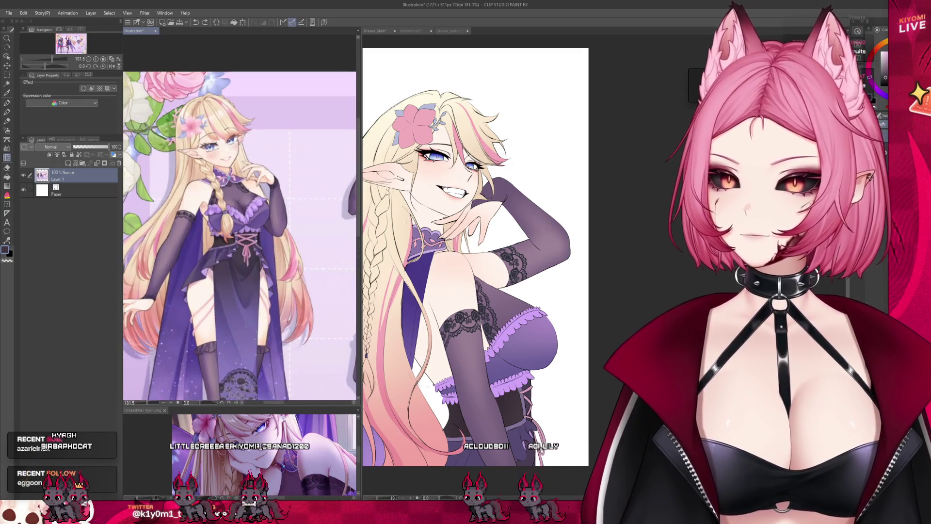
drag(358, 206, 140, 206)
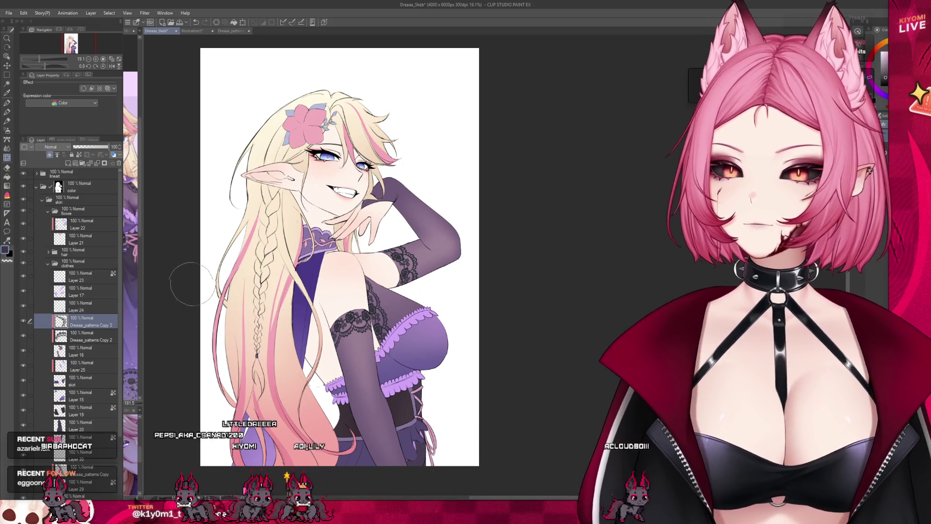
Add a new Multiply layer, Layer 31, above Layer 10
click(48, 262)
click(78, 299)
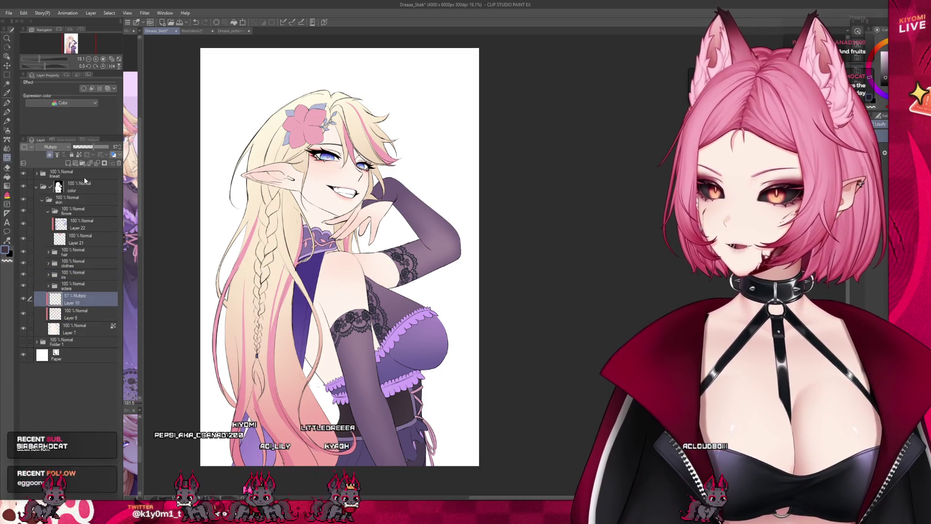
click(67, 164)
click(50, 147)
click(51, 167)
scroll(330, 135, up, 4)
scroll(527, 216, up, 2)
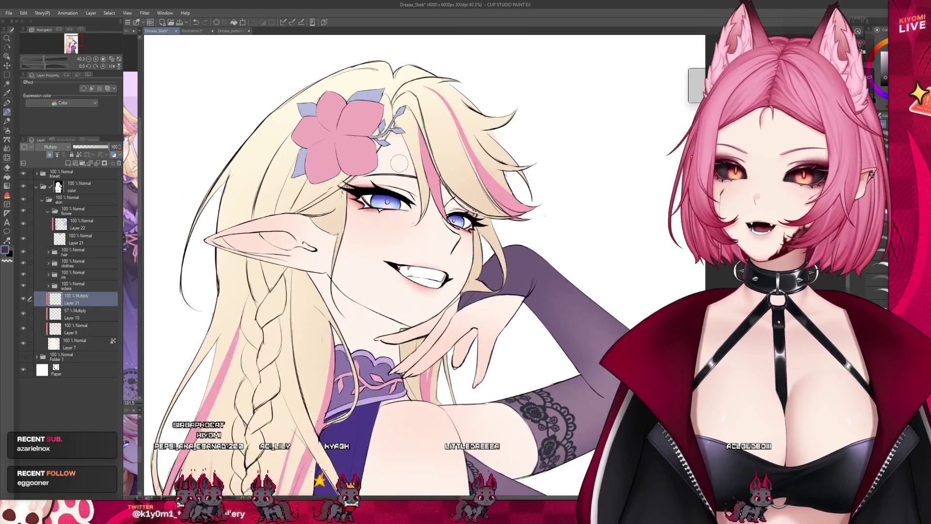
Paint mauve-pink shading beside the face, sampling pinks around the eyes and hair
alt+click(320, 121)
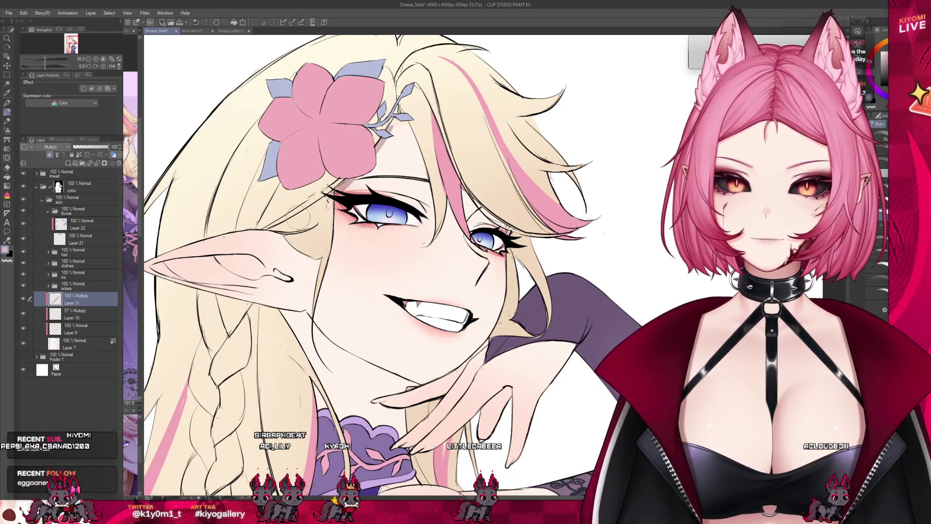
alt+click(320, 200)
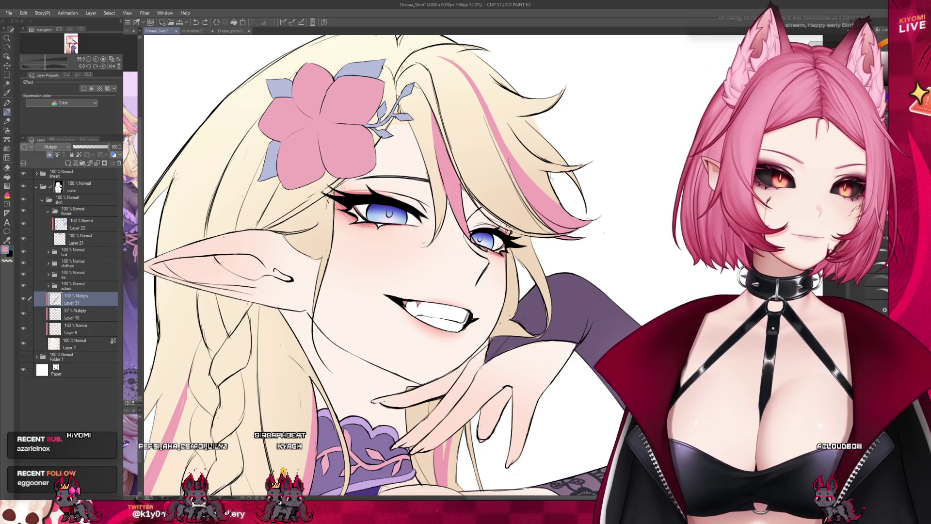
drag(425, 136, 415, 140)
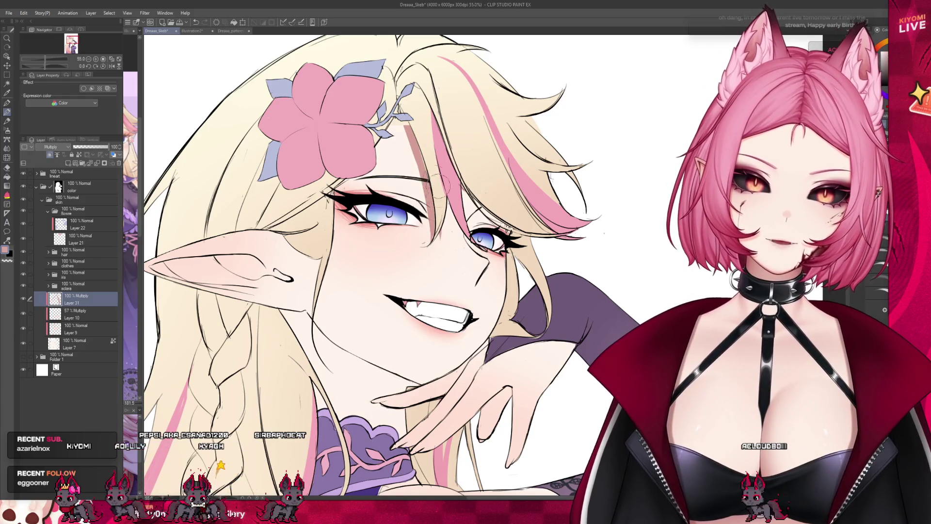
alt+click(424, 225)
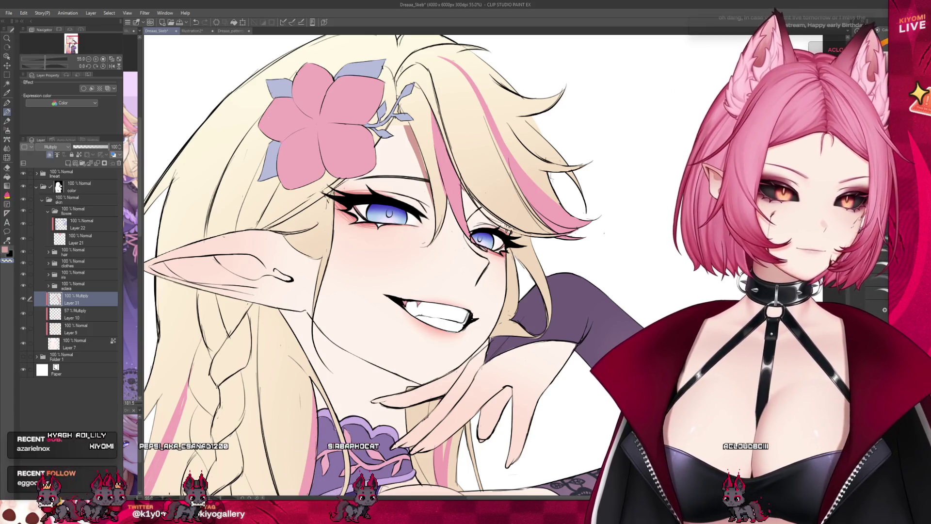
alt+click(465, 237)
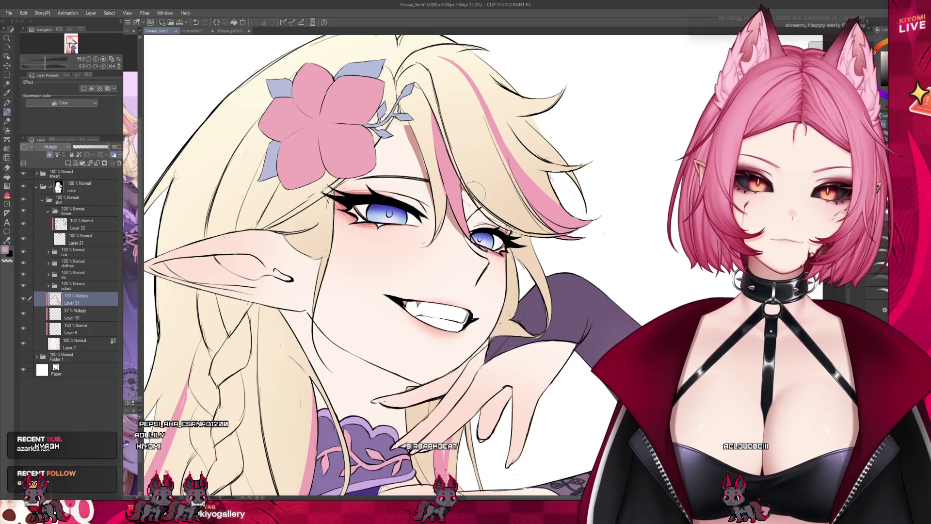
alt+click(461, 204)
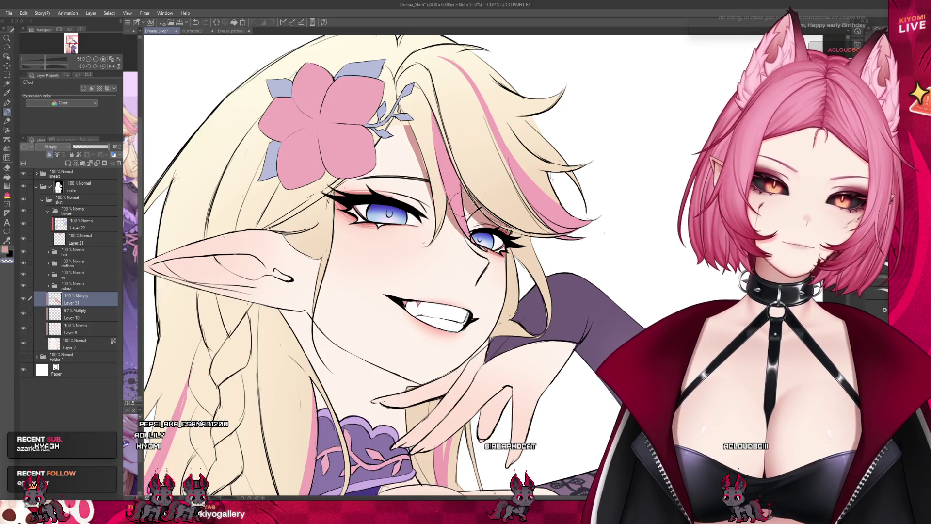
alt+click(497, 221)
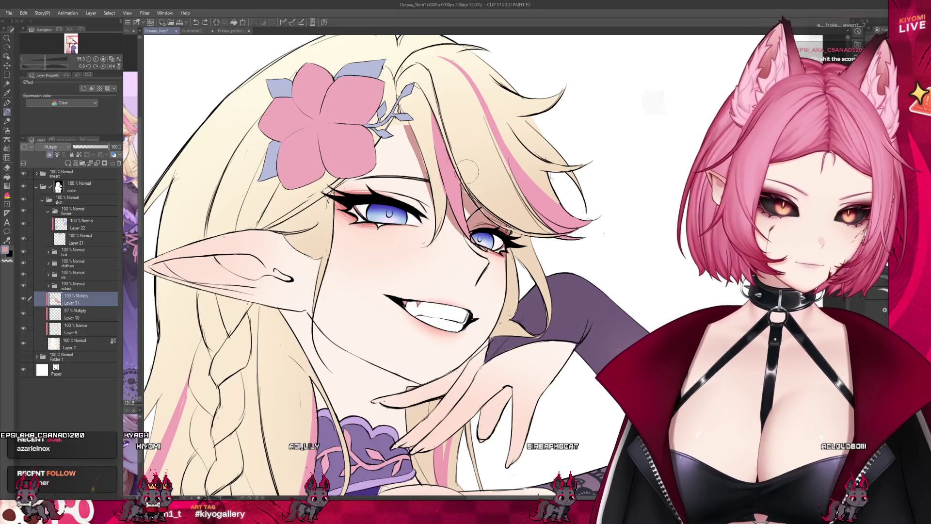
alt+click(431, 196)
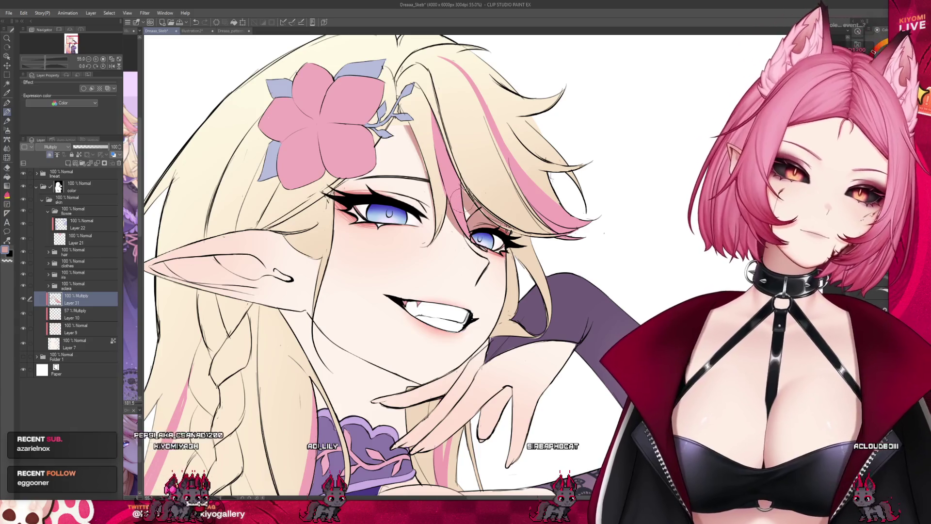
Set the shading layer's opacity to 81%
click(93, 147)
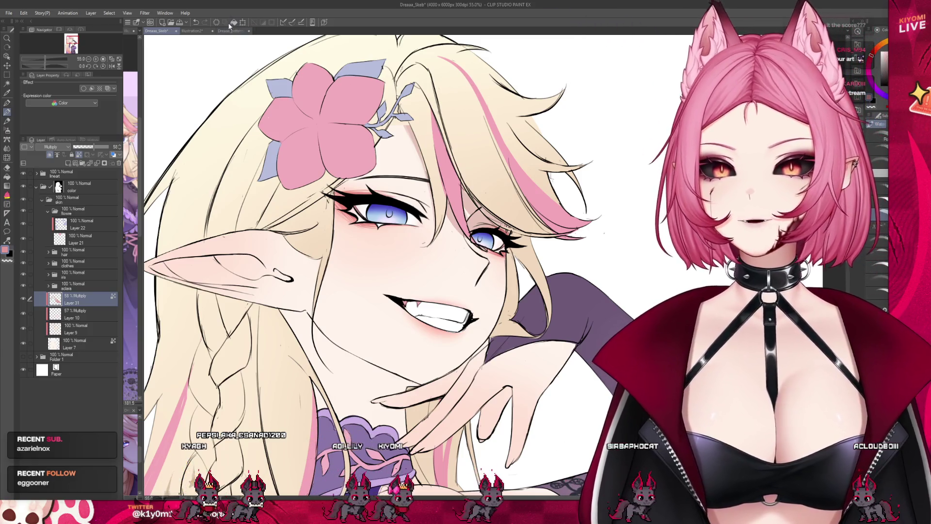
click(101, 146)
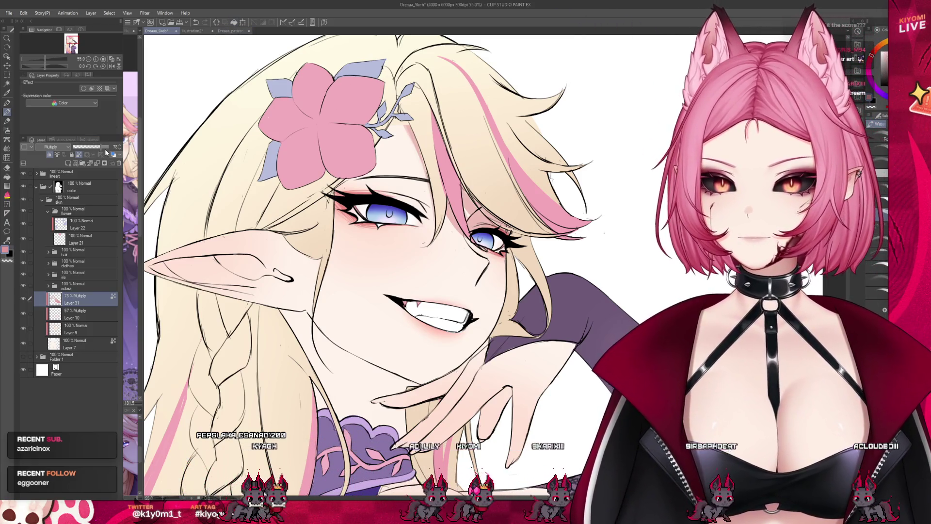
click(101, 147)
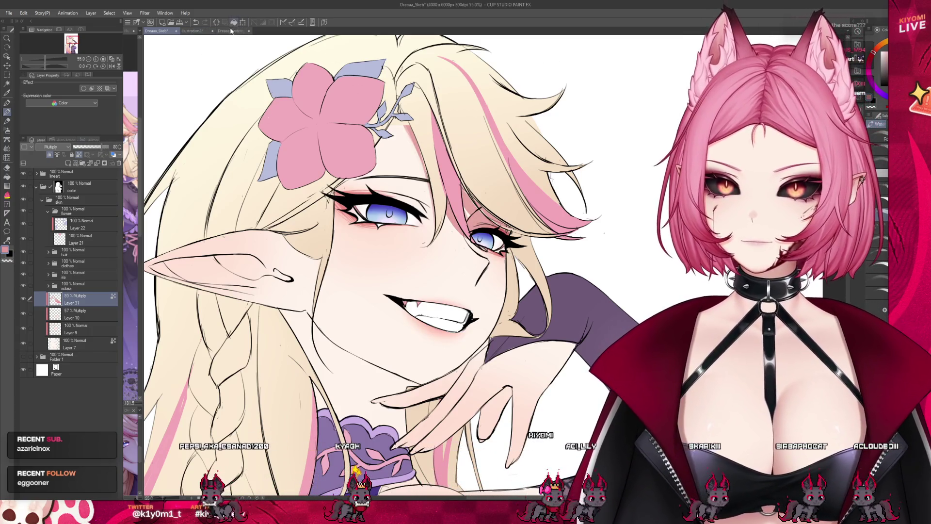
scroll(335, 199, down, 2)
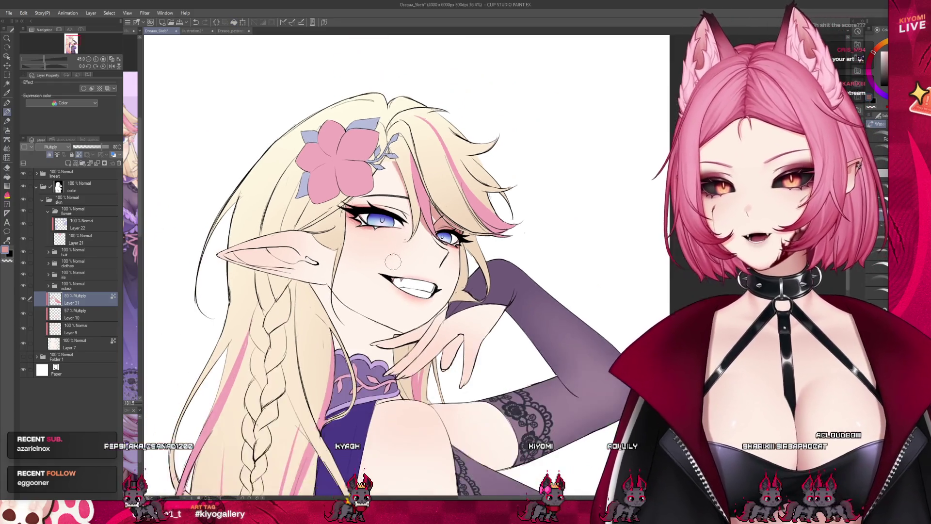
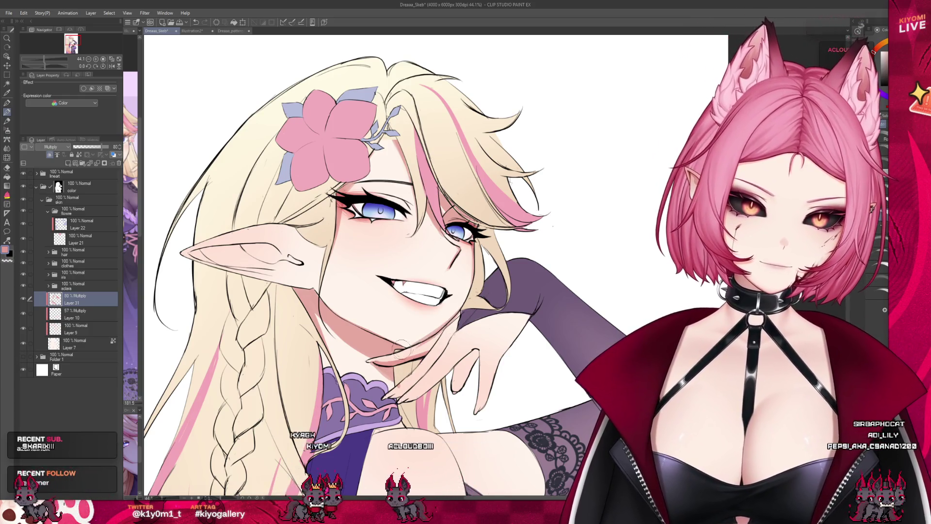
Compare the earlier hand, then duplicate the lineart folder and merge the copy into a reference layer
key(ctrl+z)
key(ctrl+y)
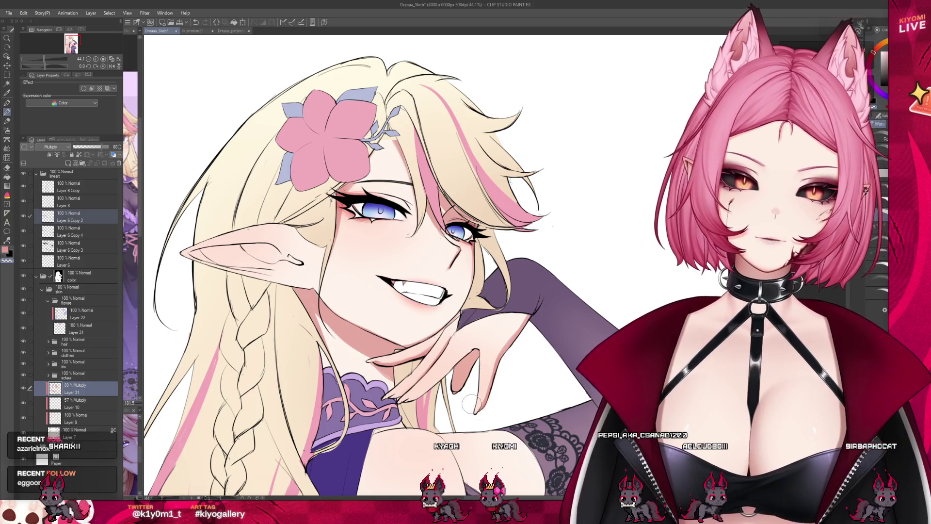
click(35, 174)
click(63, 173)
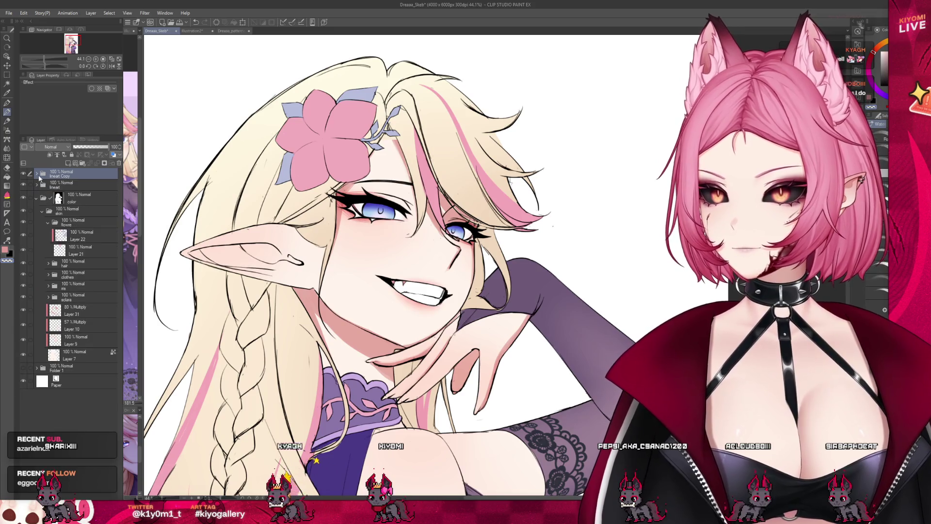
click(97, 163)
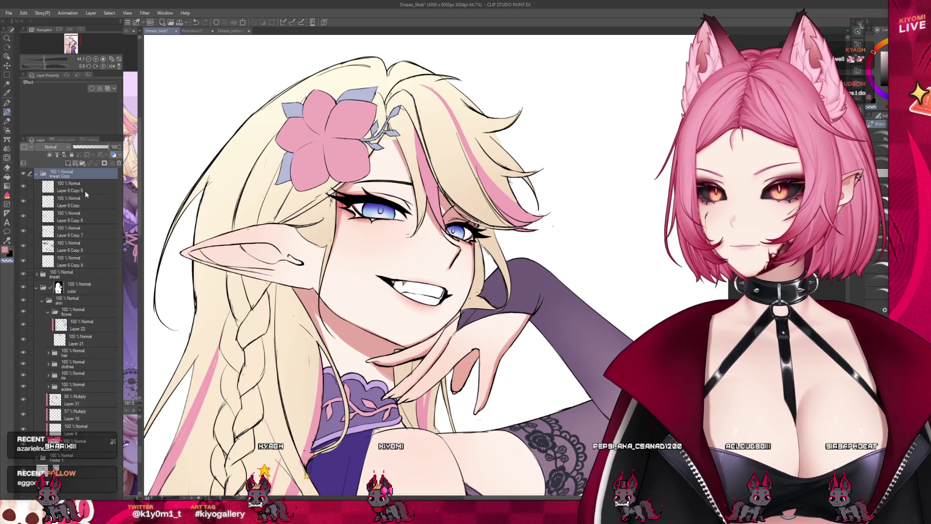
click(97, 164)
click(79, 154)
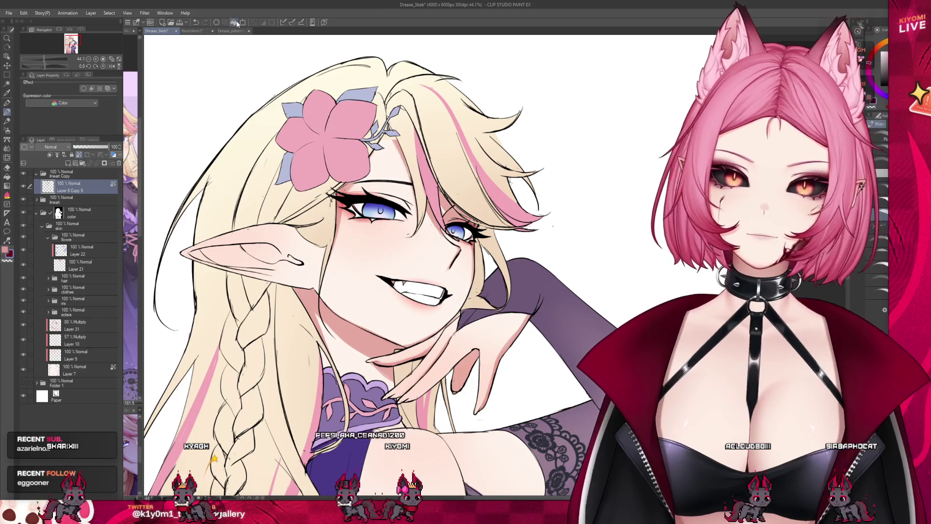
Set the lineart copy to Color burn blending at 30% opacity
click(67, 176)
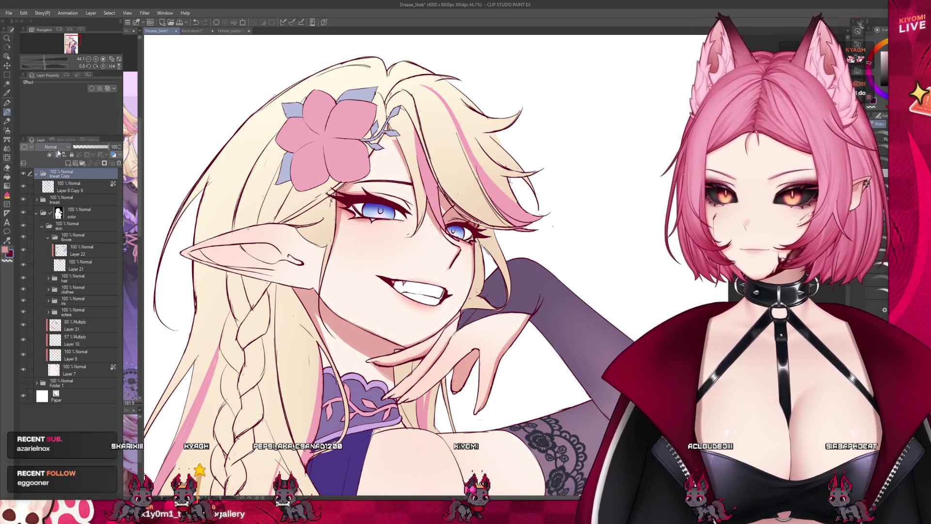
click(54, 146)
click(59, 185)
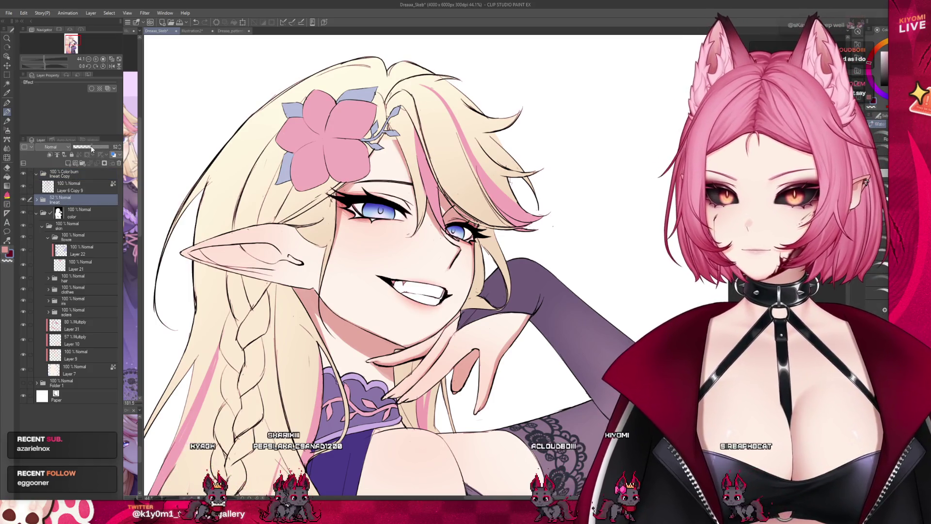
click(83, 148)
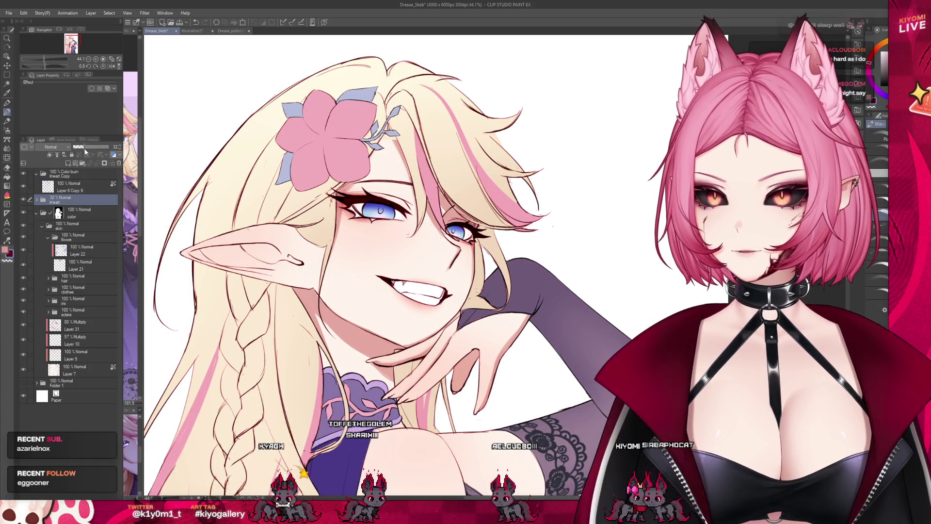
scroll(367, 136, down, 5)
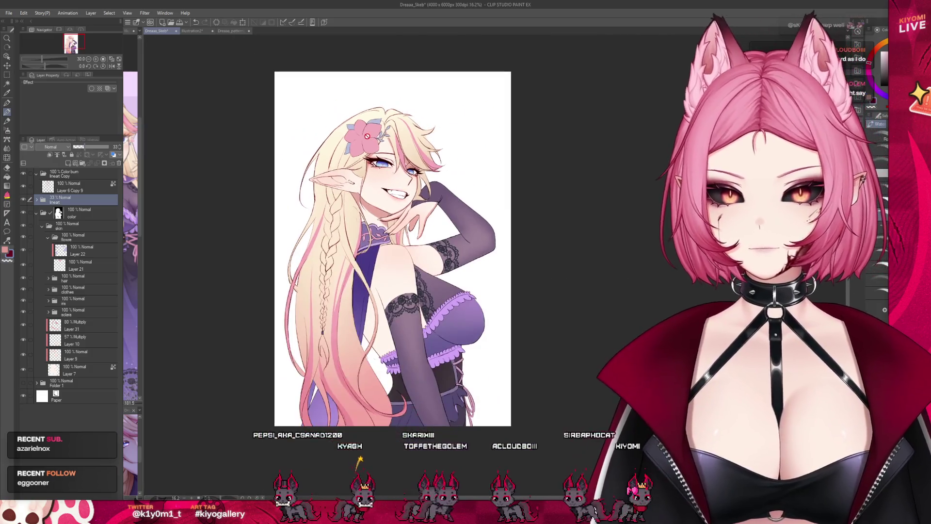
Select the Multiply shading Layer 31 and undo the darker cheek patch
scroll(367, 136, up, 3)
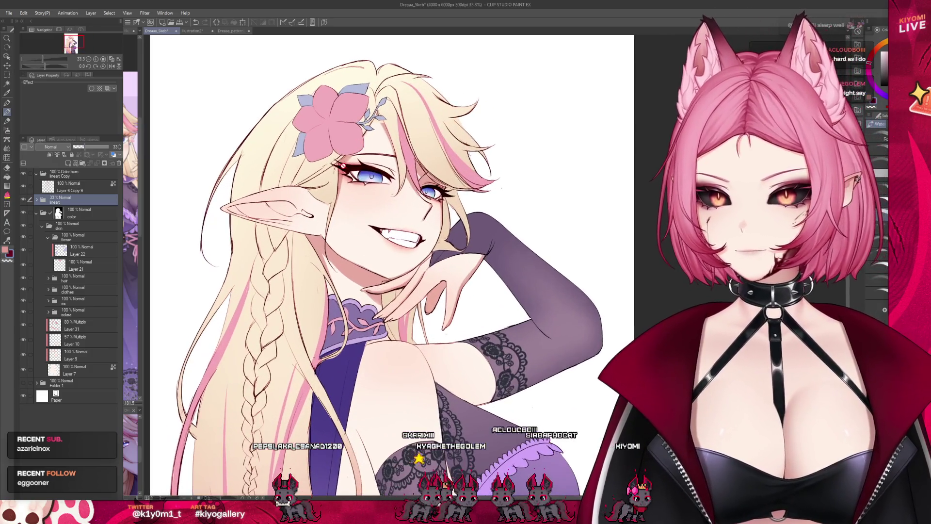
click(72, 256)
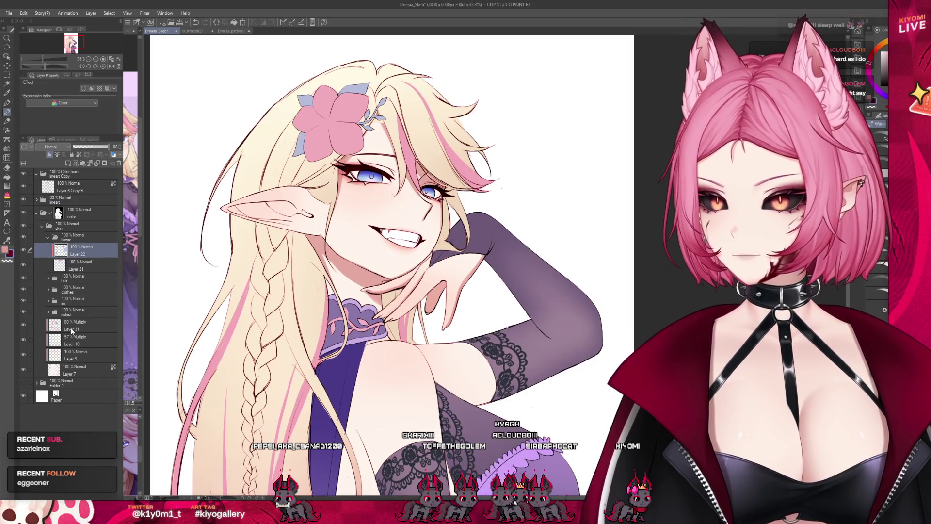
click(71, 330)
scroll(397, 160, up, 1)
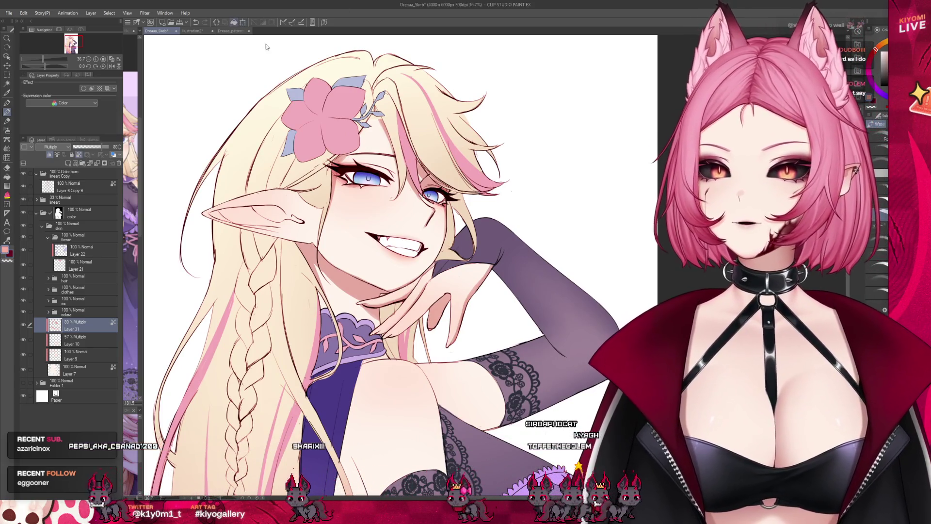
scroll(399, 127, down, 5)
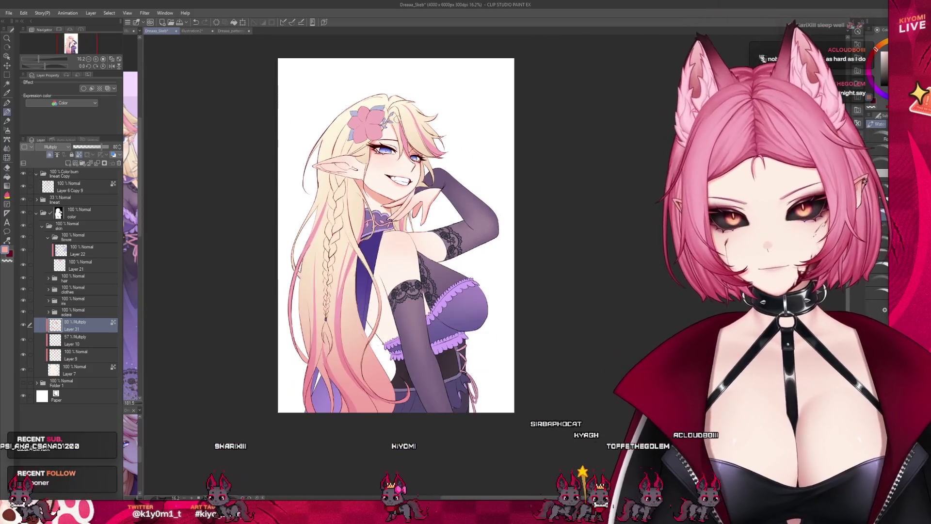
scroll(395, 125, up, 1)
key(ctrl+z)
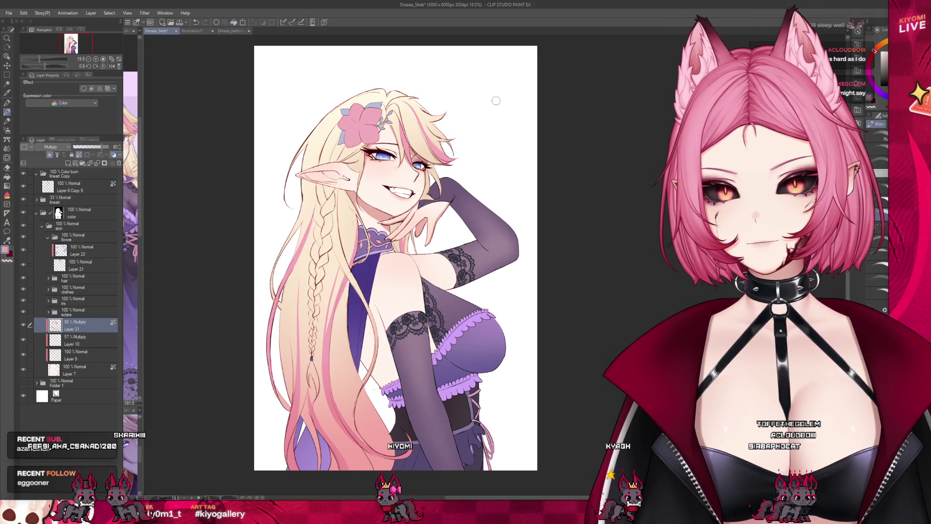
Flip the canvas horizontally to check the drawing
scroll(420, 149, up, 3)
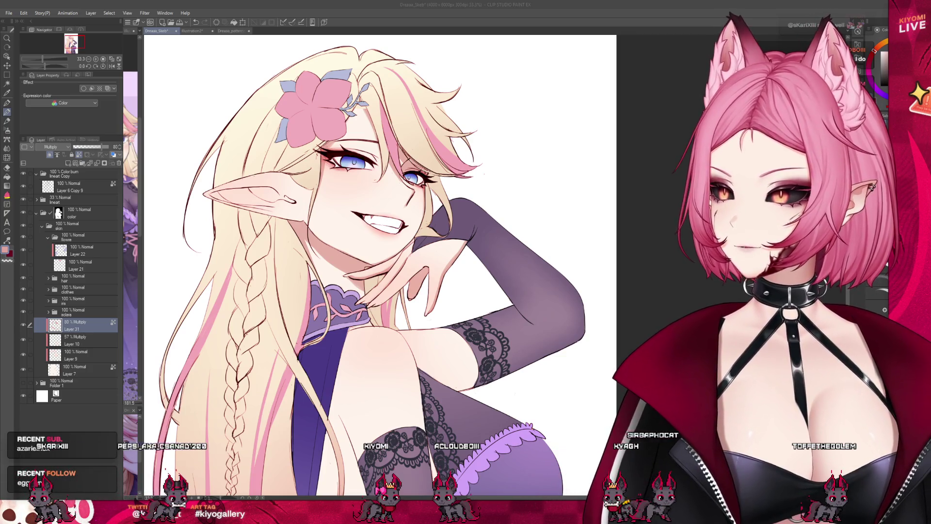
scroll(288, 201, up, 2)
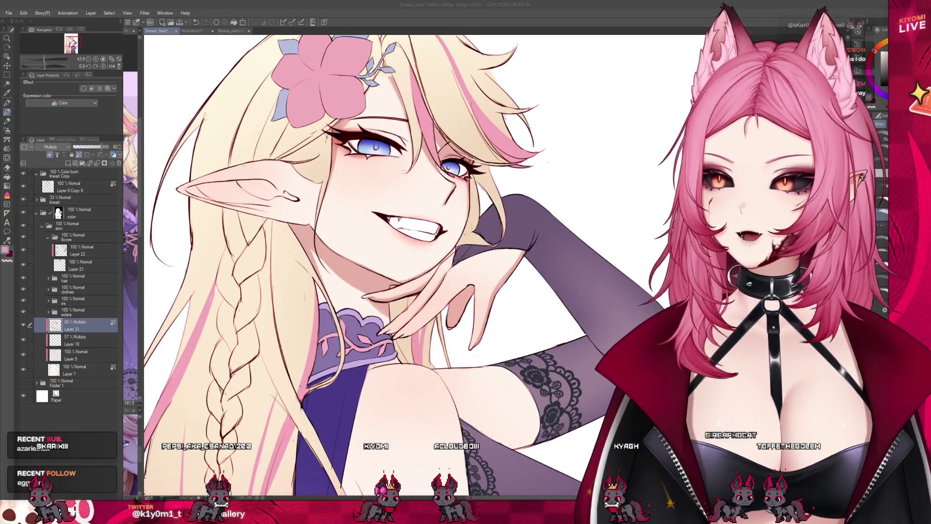
scroll(402, 291, down, 2)
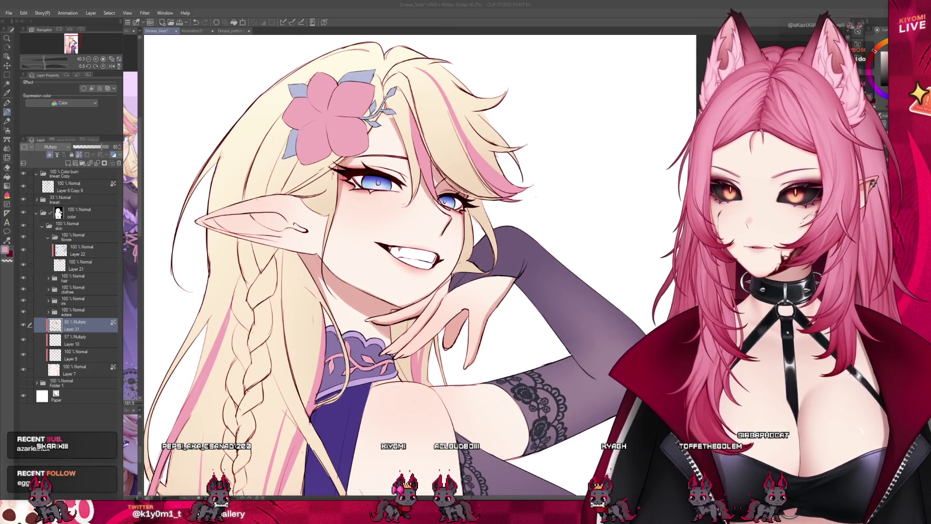
key(h)
scroll(329, 207, down, 5)
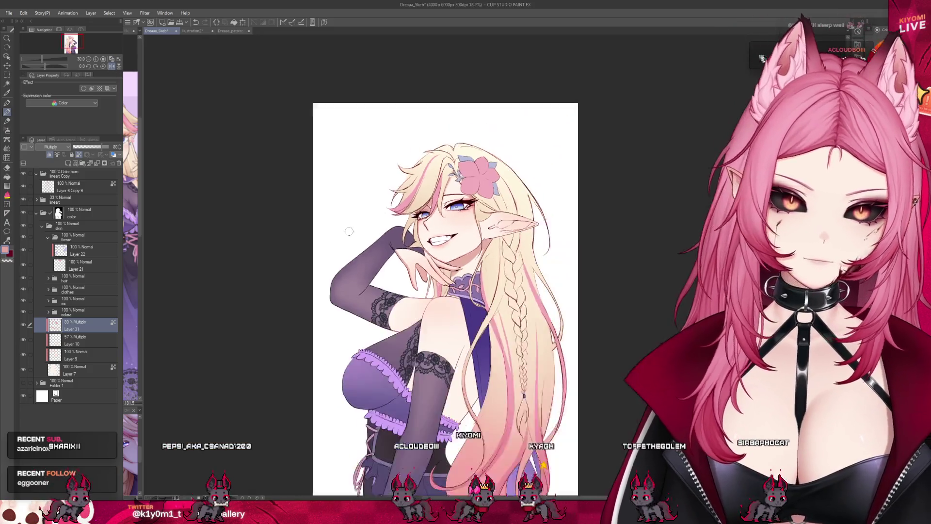
Paint soft pink blush onto the elf's pointed ear tip on Layer 31
scroll(469, 193, up, 5)
scroll(469, 194, up, 4)
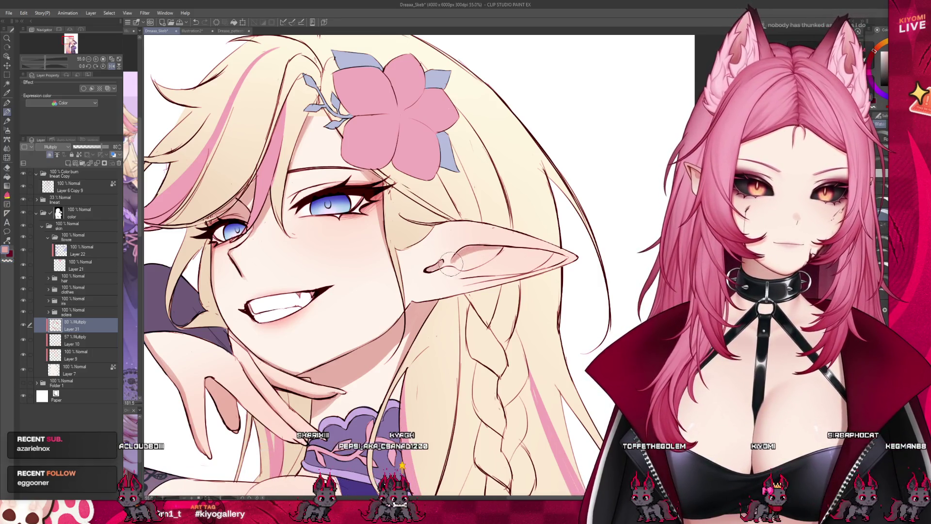
drag(485, 260, 525, 250)
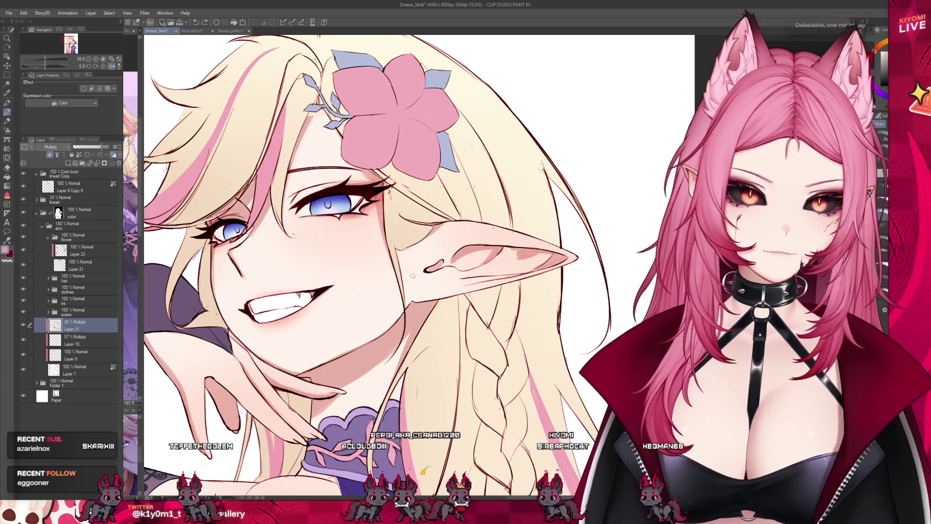
Flip the canvas back to its normal orientation
scroll(412, 275, up, 3)
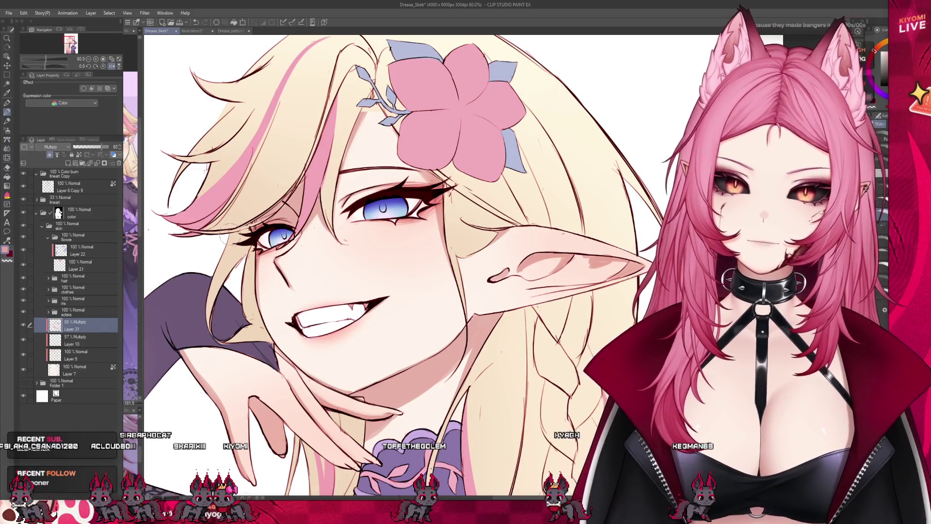
scroll(320, 216, down, 6)
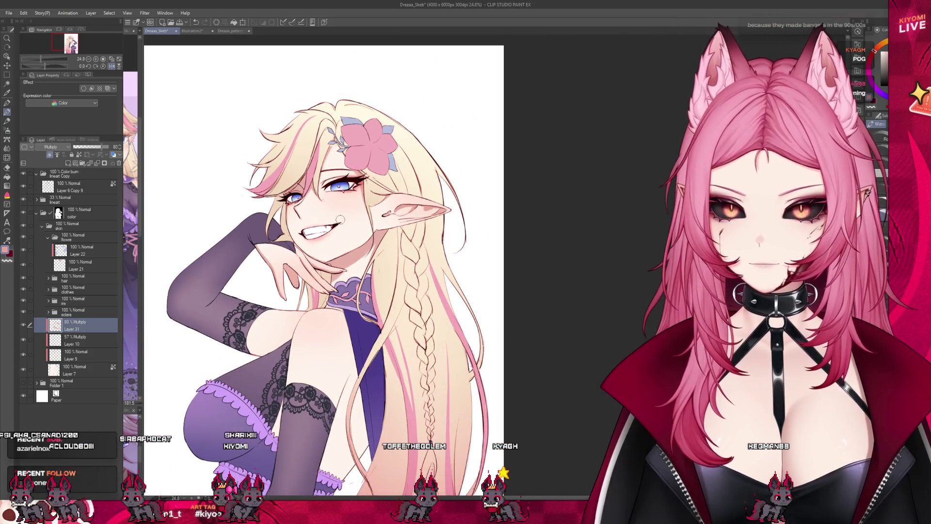
scroll(330, 202, down, 3)
scroll(312, 257, up, 2)
scroll(311, 256, up, 2)
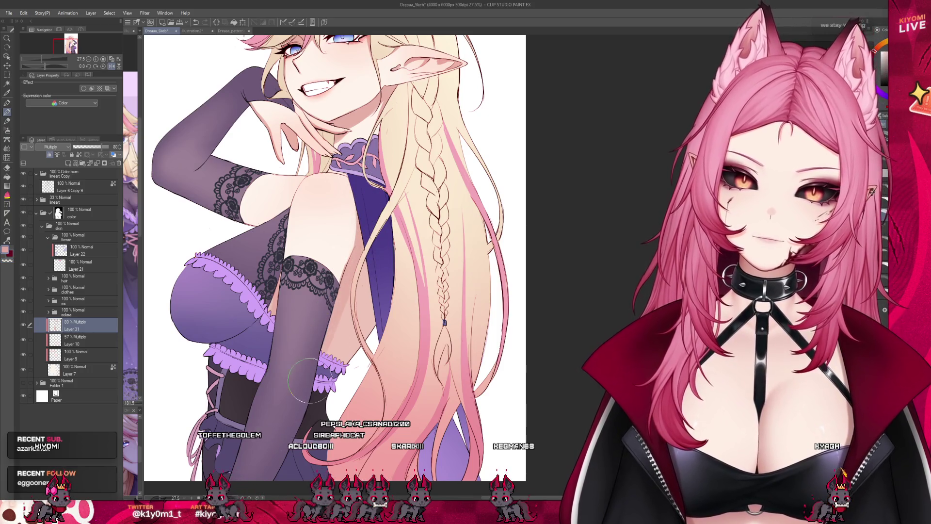
click(112, 66)
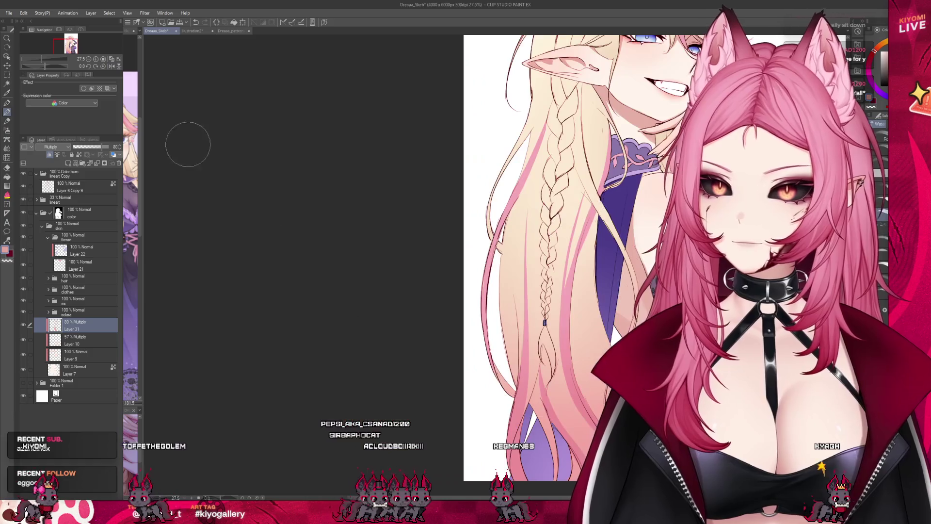
Darken the Multiply shading on the shoulder near the lace, then zoom out
scroll(347, 354, down, 4)
scroll(307, 329, down, 2)
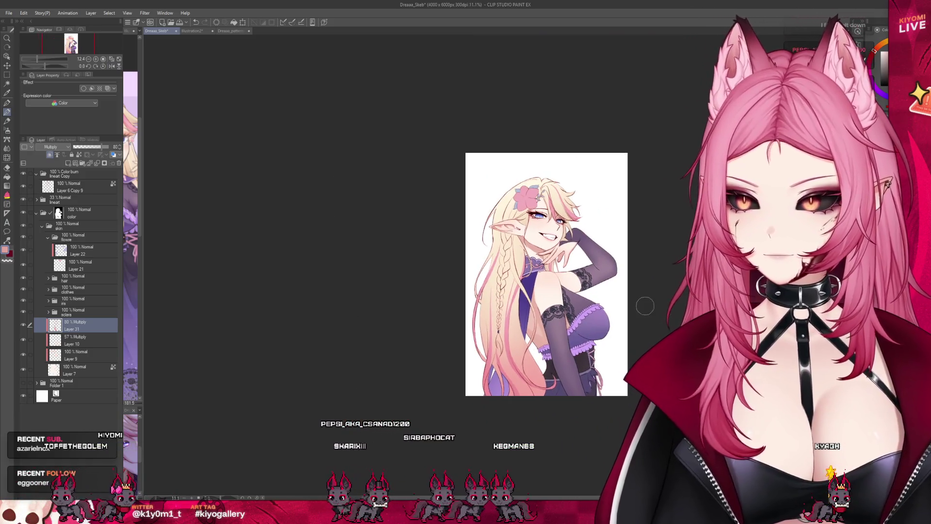
scroll(582, 306, up, 4)
scroll(582, 306, up, 2)
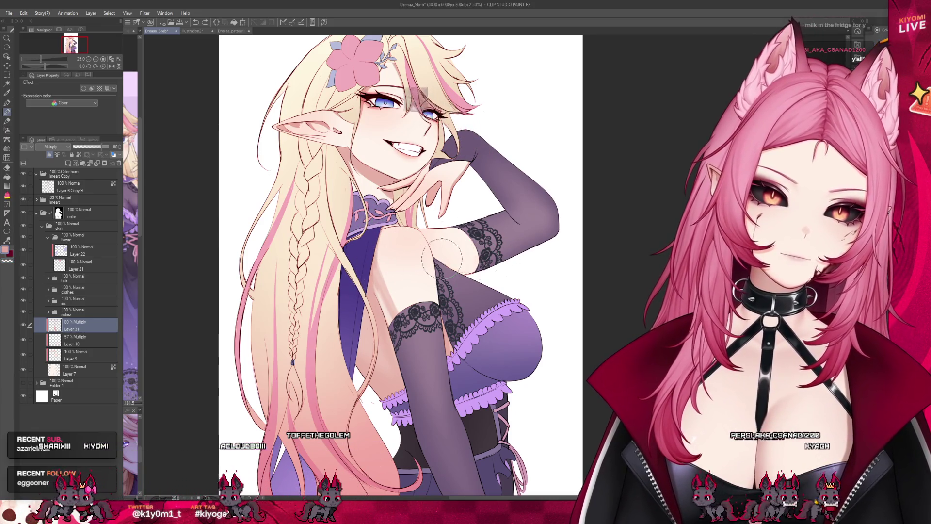
drag(458, 240, 487, 247)
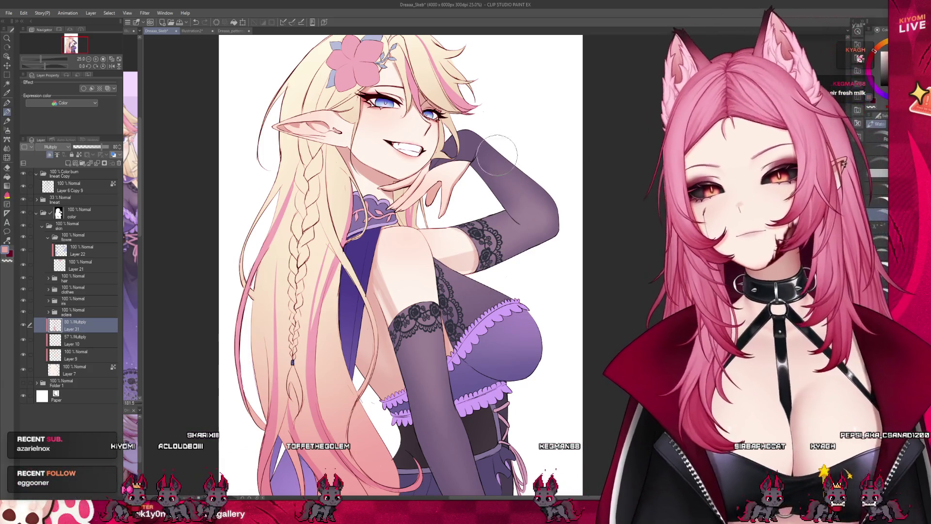
key(ctrl+minus)
scroll(435, 214, up, 2)
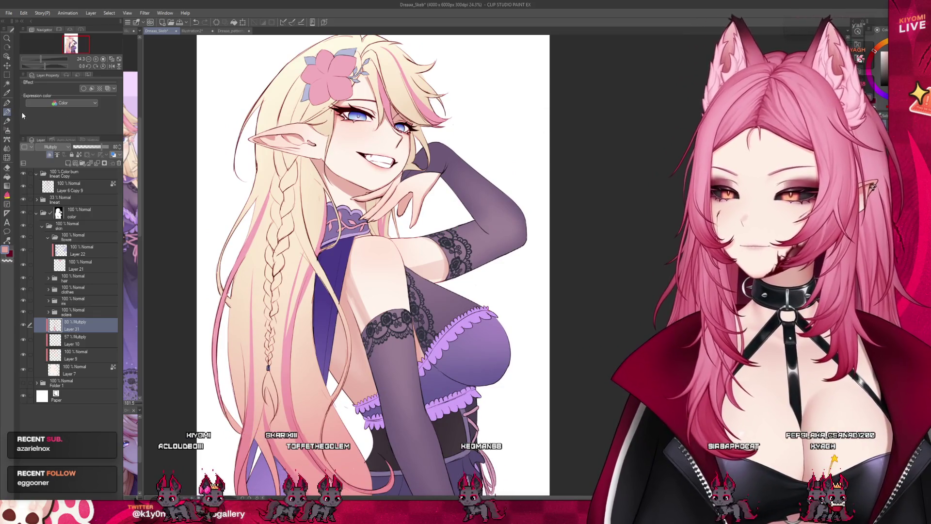
Switch to the Blend tool and zoom in on the face shading
click(7, 149)
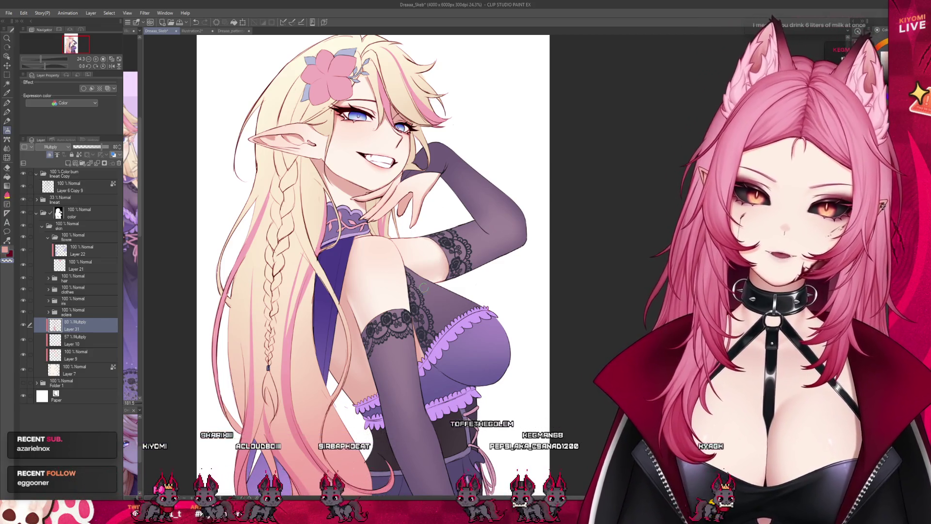
scroll(491, 282, down, 3)
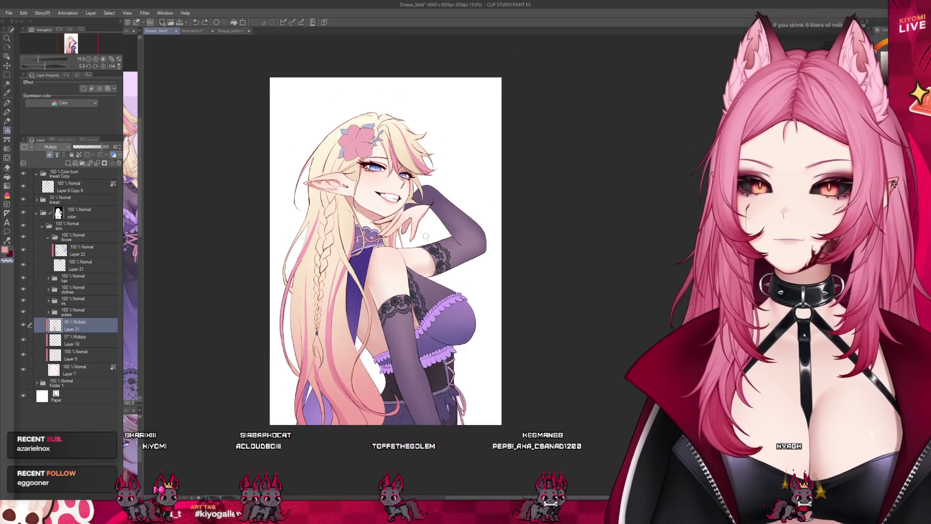
scroll(422, 233, up, 2)
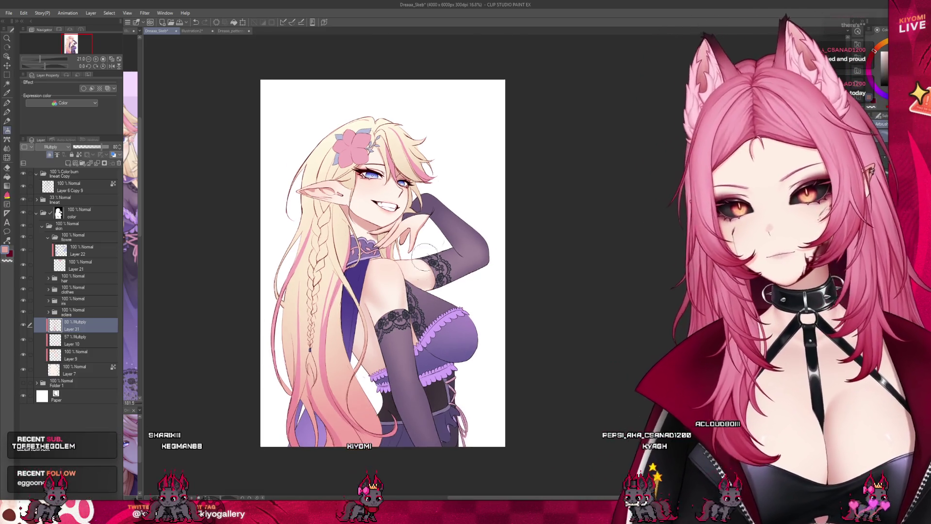
scroll(429, 310, up, 1)
scroll(423, 214, up, 5)
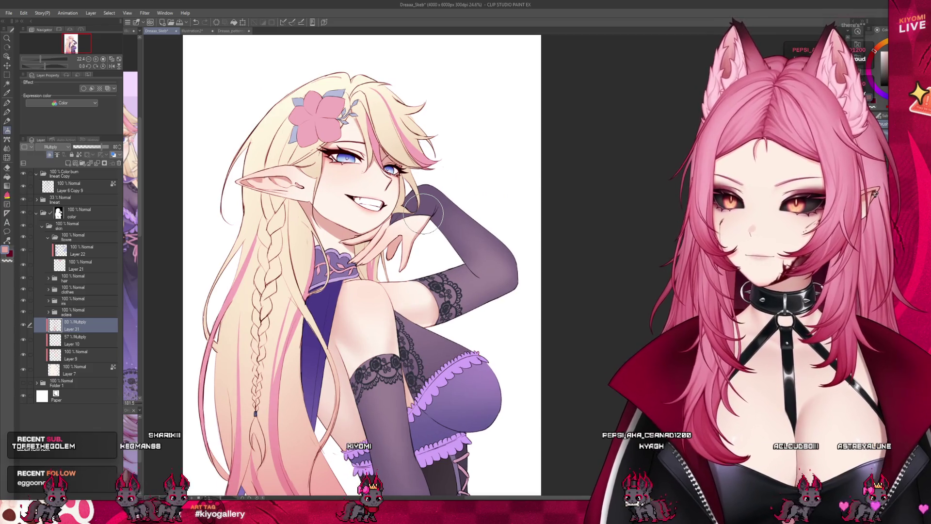
scroll(317, 118, up, 1)
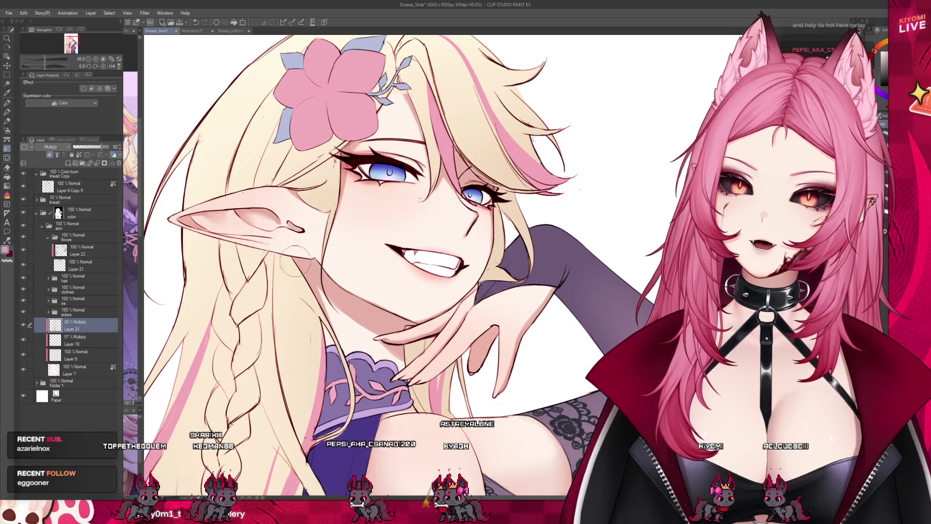
Choose the Blend tool and shrink the brush for fine detail
click(7, 112)
click(7, 148)
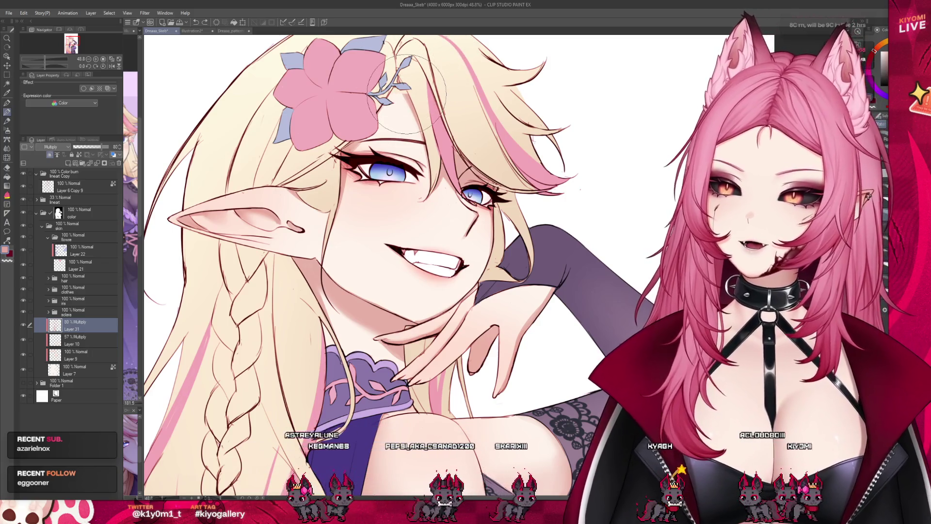
scroll(383, 172, down, 4)
scroll(380, 172, down, 2)
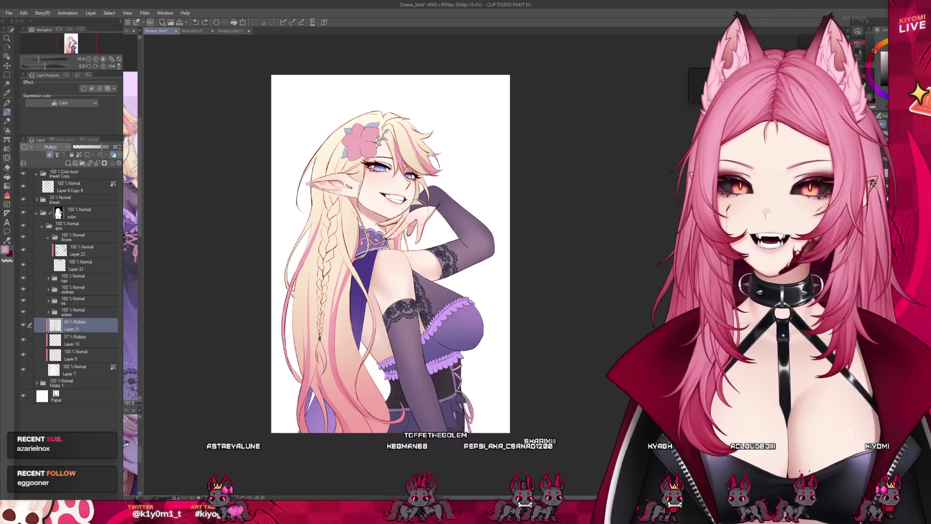
scroll(373, 182, up, 1)
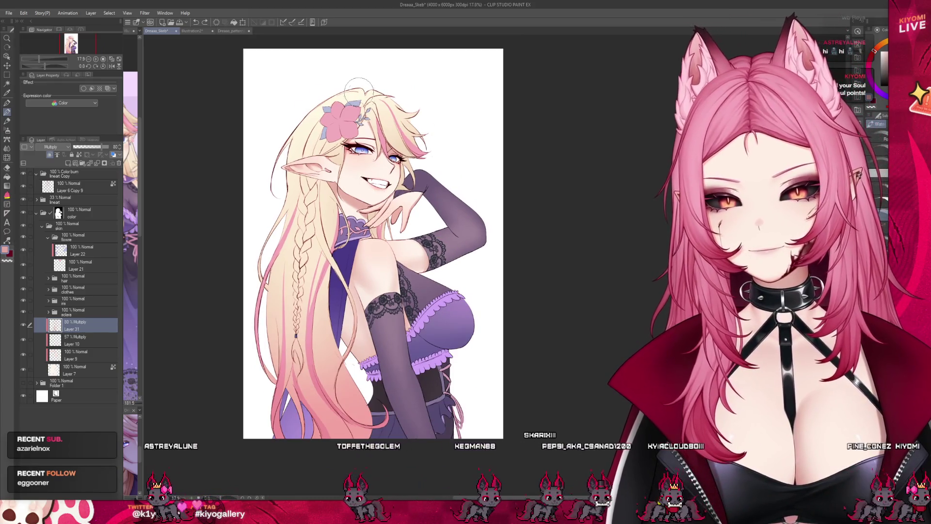
scroll(371, 175, up, 2)
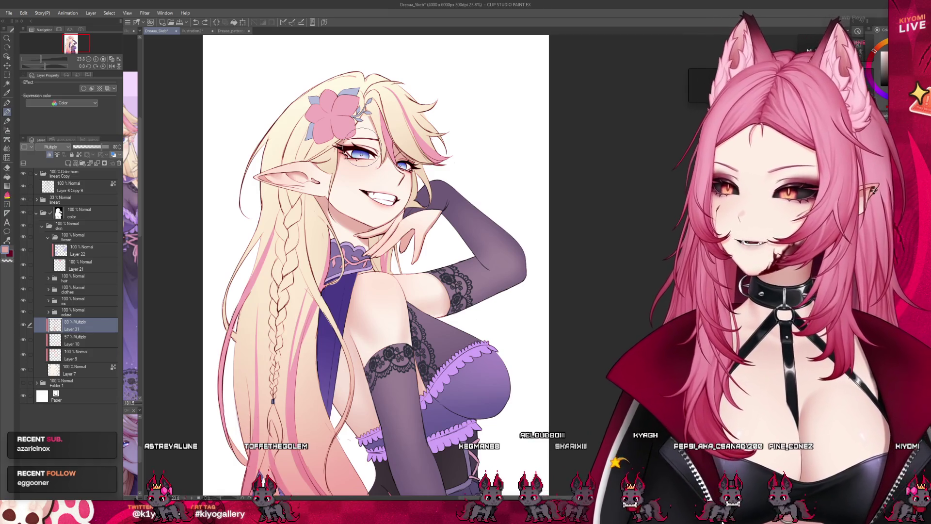
scroll(376, 173, up, 5)
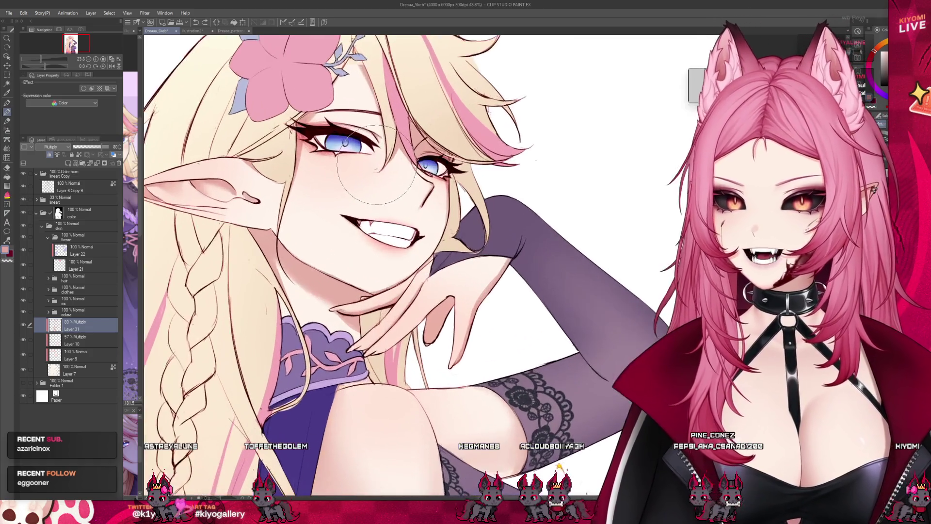
key(bracketleft)
key(bracketleft)
key(bracketleft)
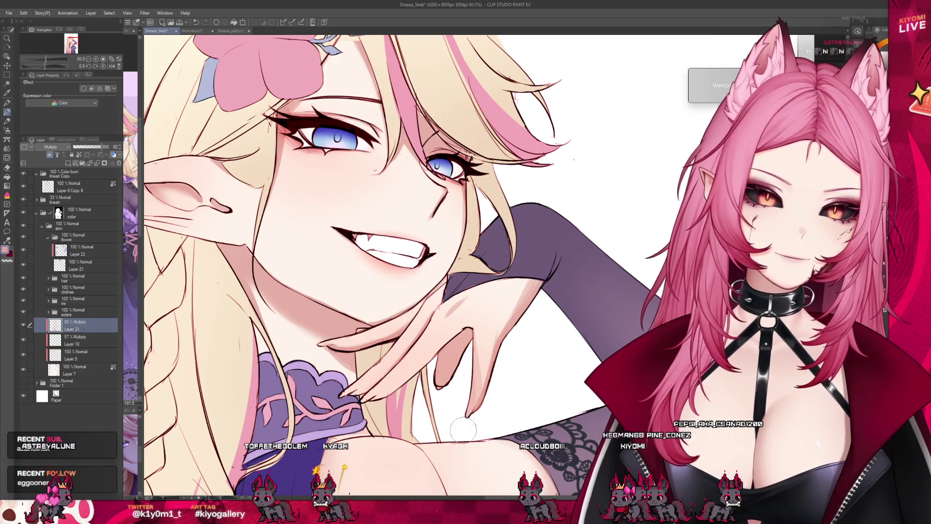
Blend and repaint the cheek shading, alternating between the Blend tool and the pen
key(j)
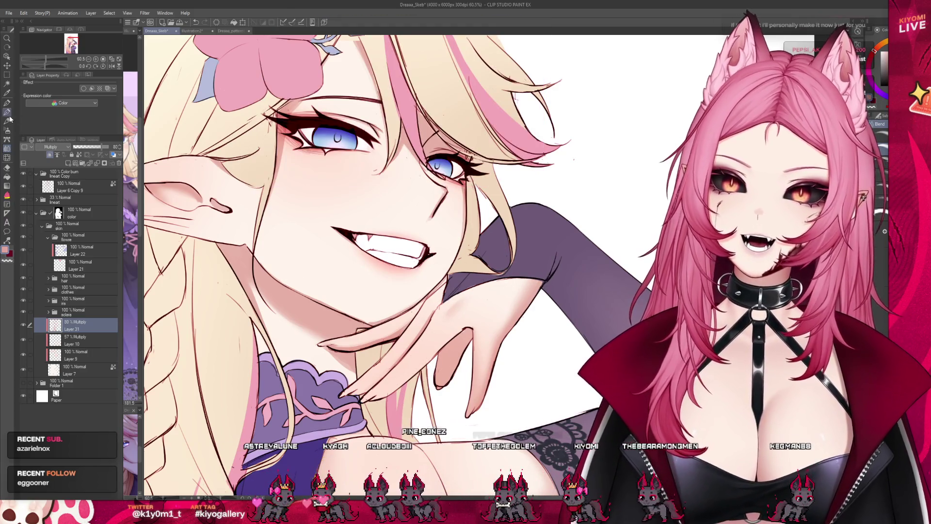
key(p)
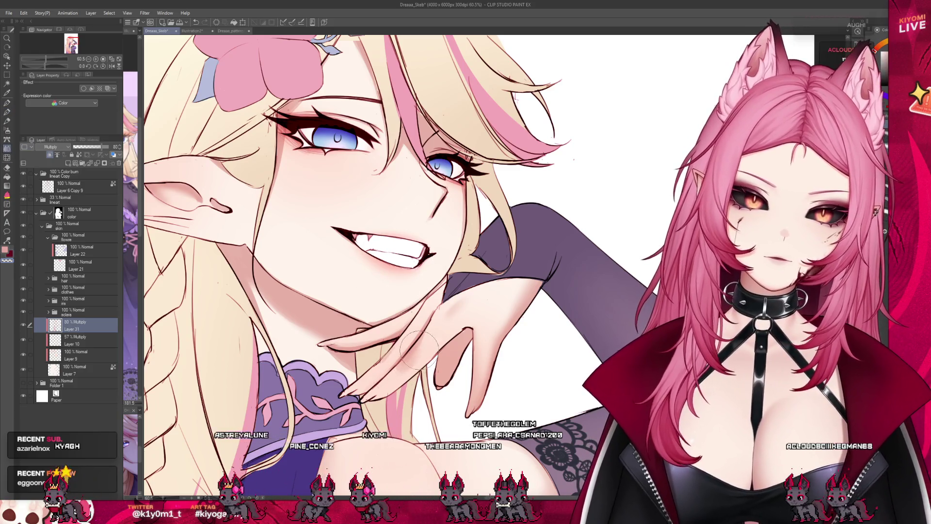
key(p)
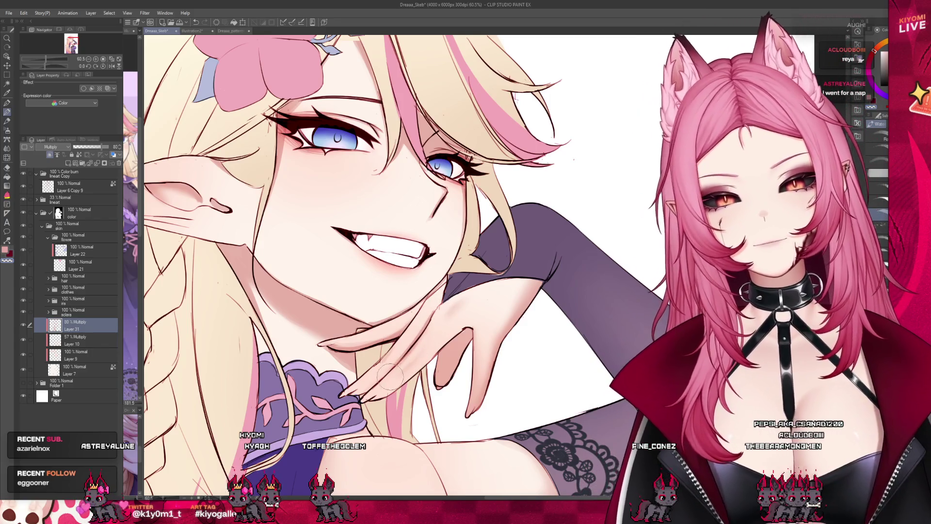
scroll(441, 340, down, 4)
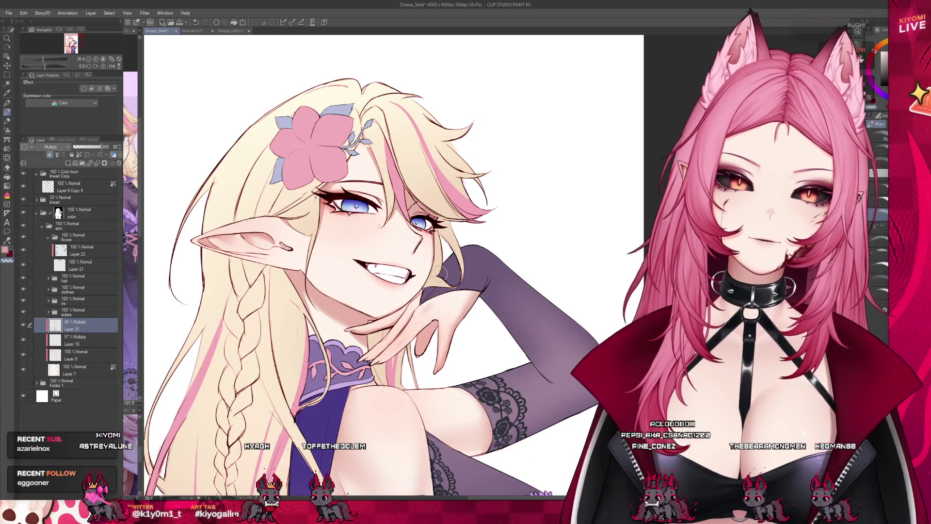
Try the Liquify tool to push shapes around
scroll(460, 303, up, 1)
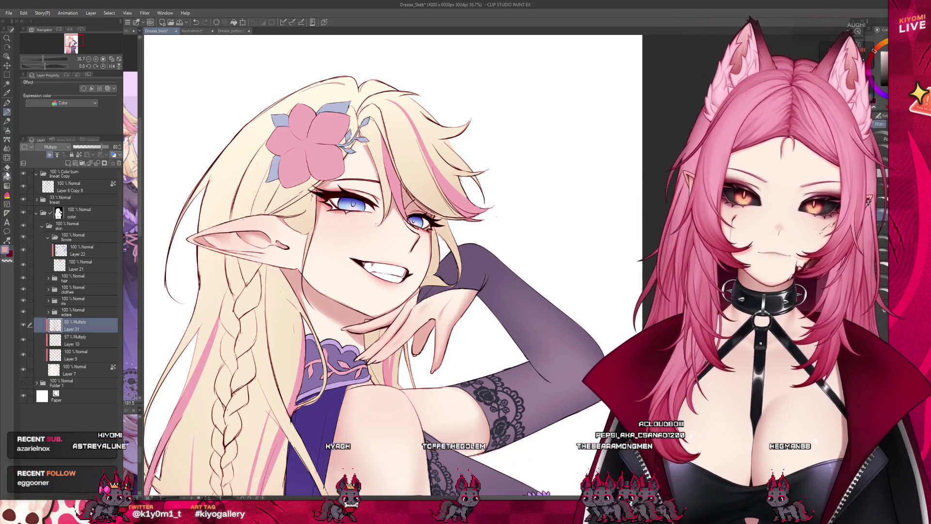
click(7, 148)
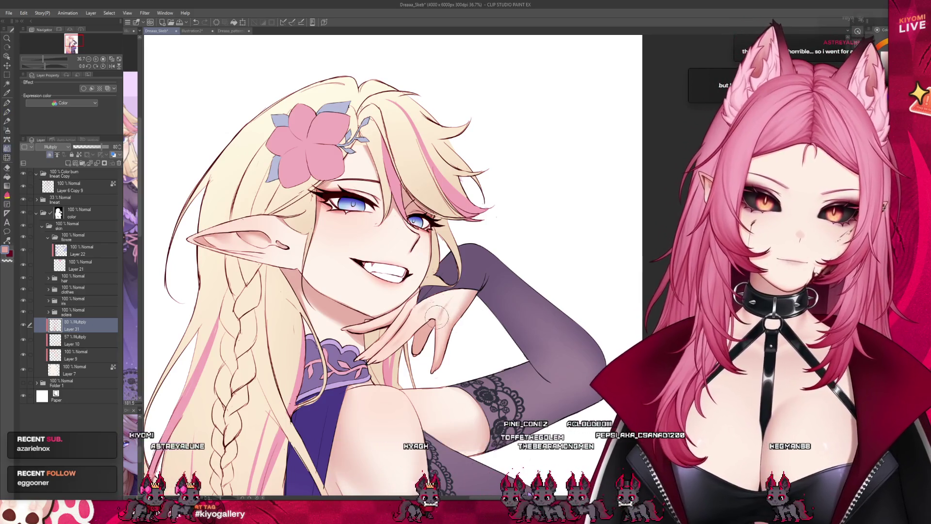
scroll(473, 371, down, 5)
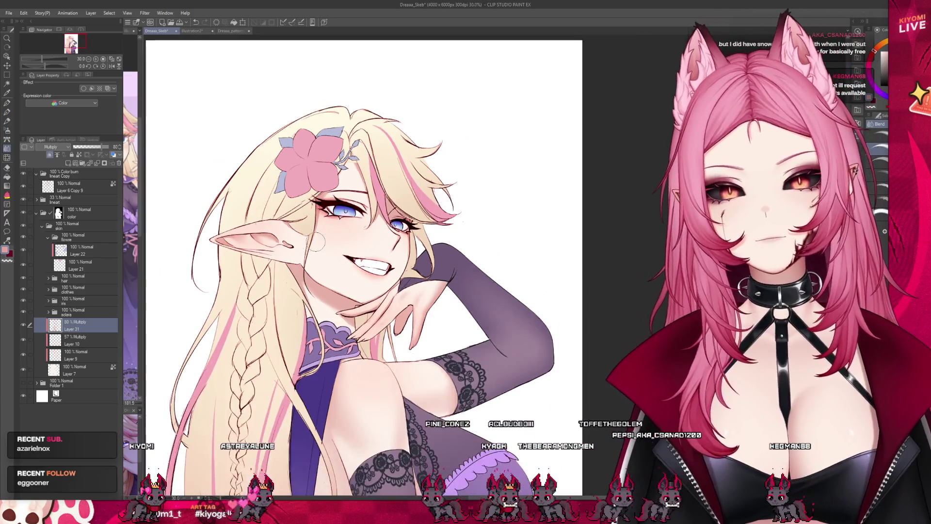
scroll(358, 194, up, 4)
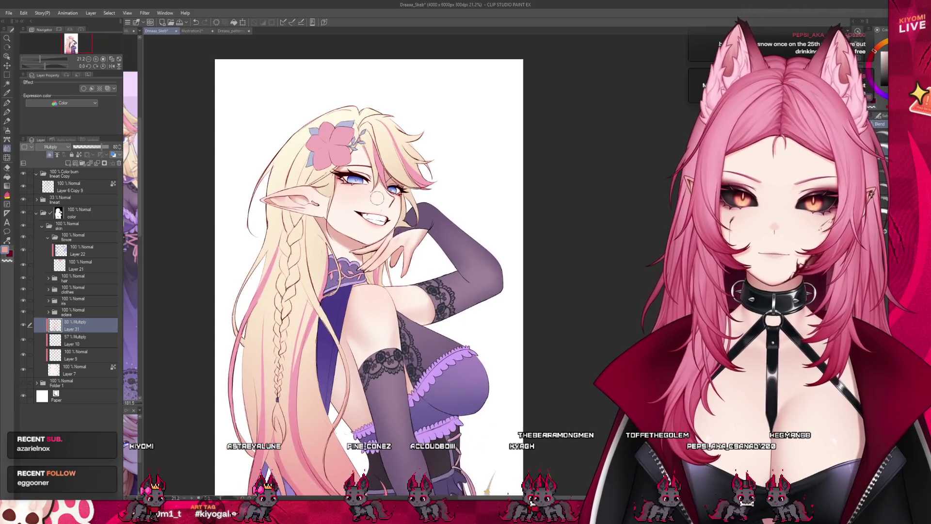
scroll(359, 191, up, 1)
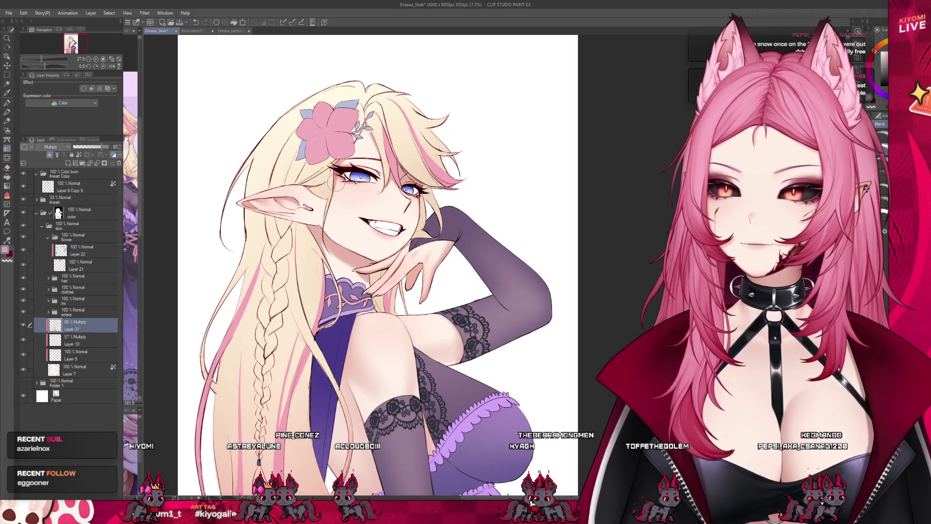
scroll(337, 180, up, 1)
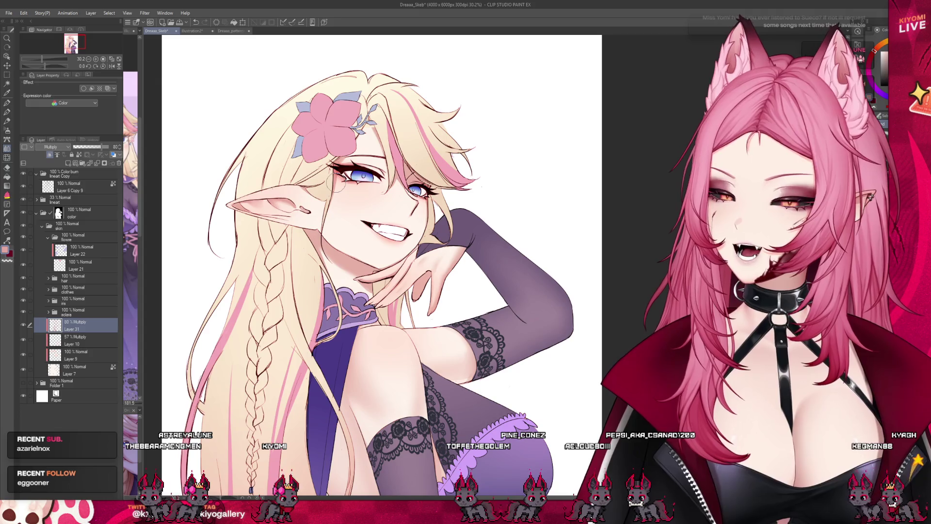
scroll(359, 114, up, 2)
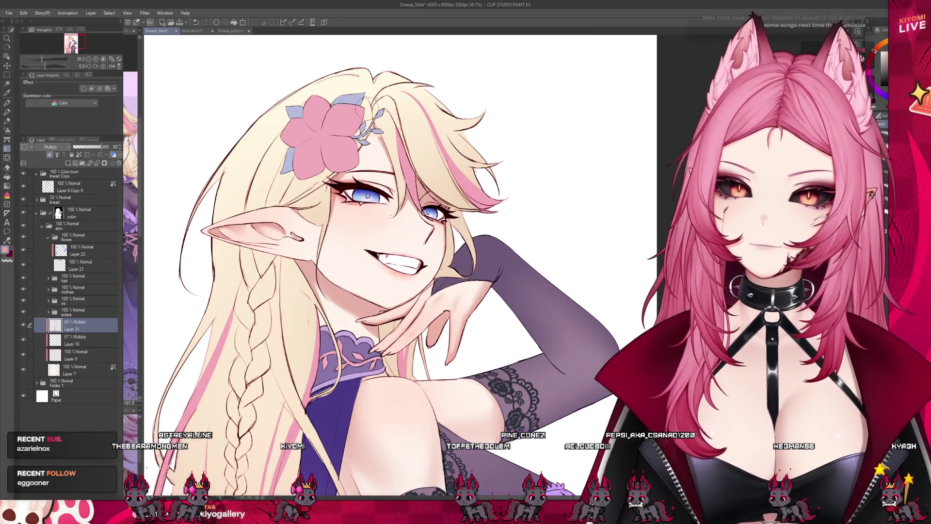
Switch to the Airbrush for soft shading
key(b)
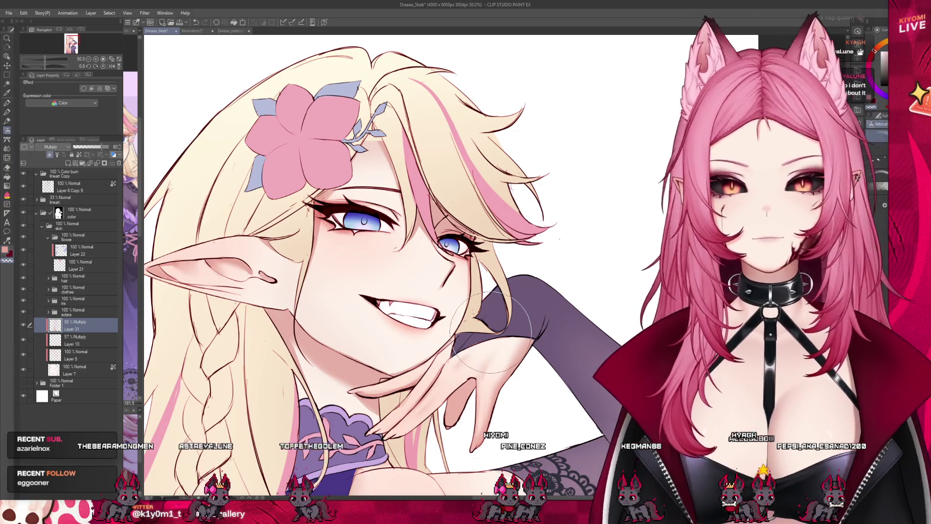
scroll(388, 268, down, 3)
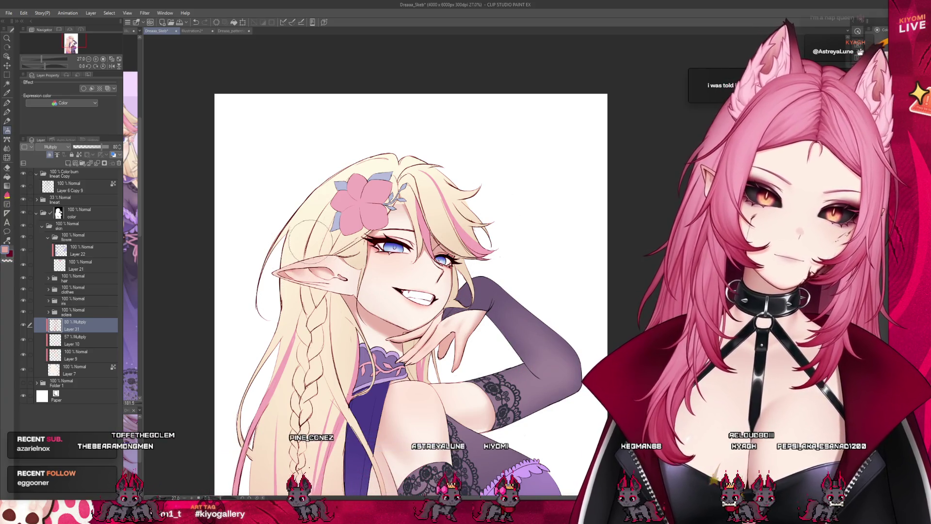
scroll(378, 101, down, 3)
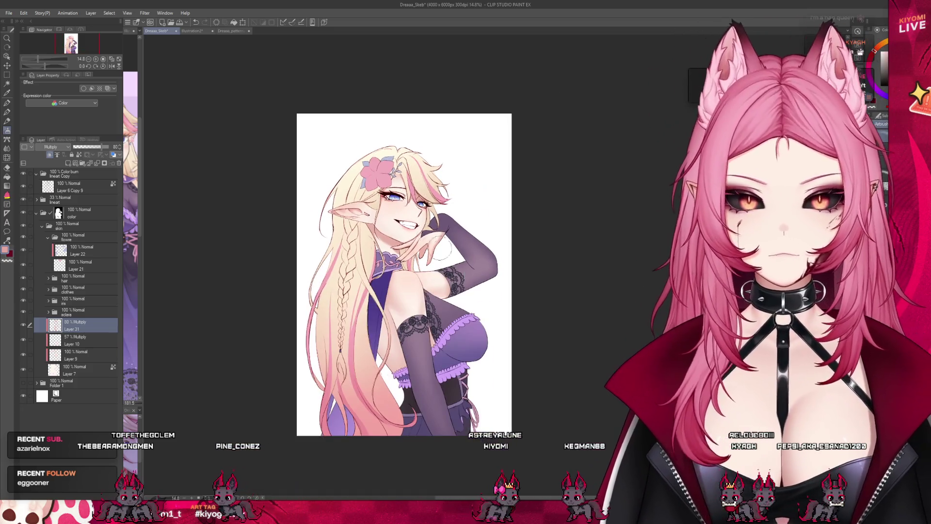
scroll(402, 179, up, 2)
scroll(401, 179, up, 1)
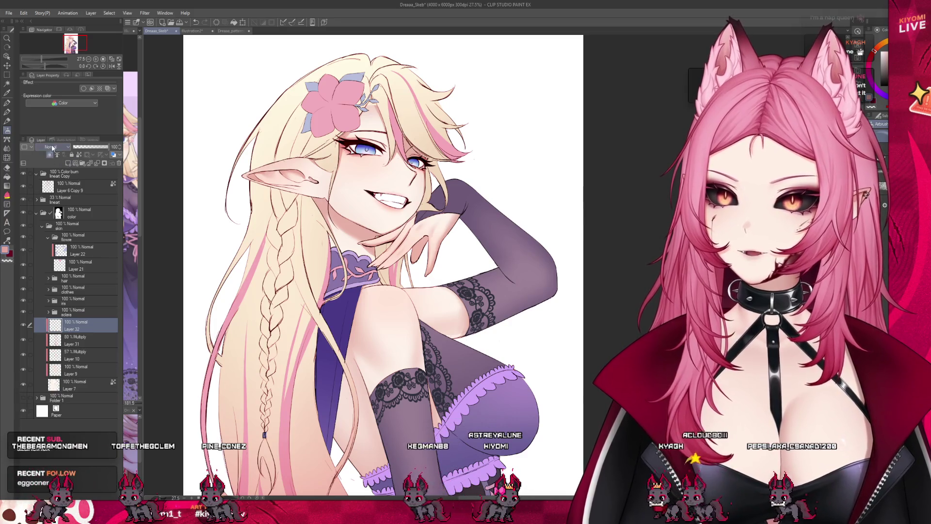
Switch to the Watercolor brush for extra shading near the face and flower
scroll(332, 93, up, 3)
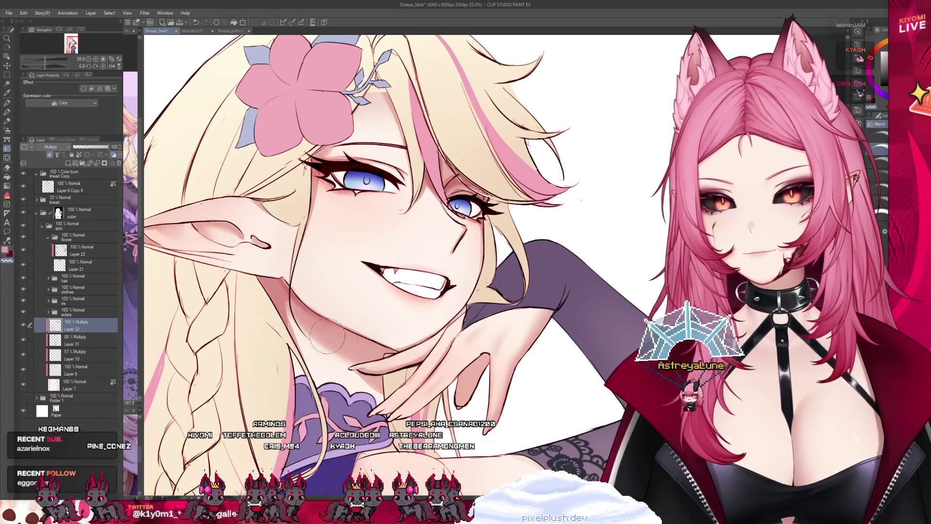
click(7, 112)
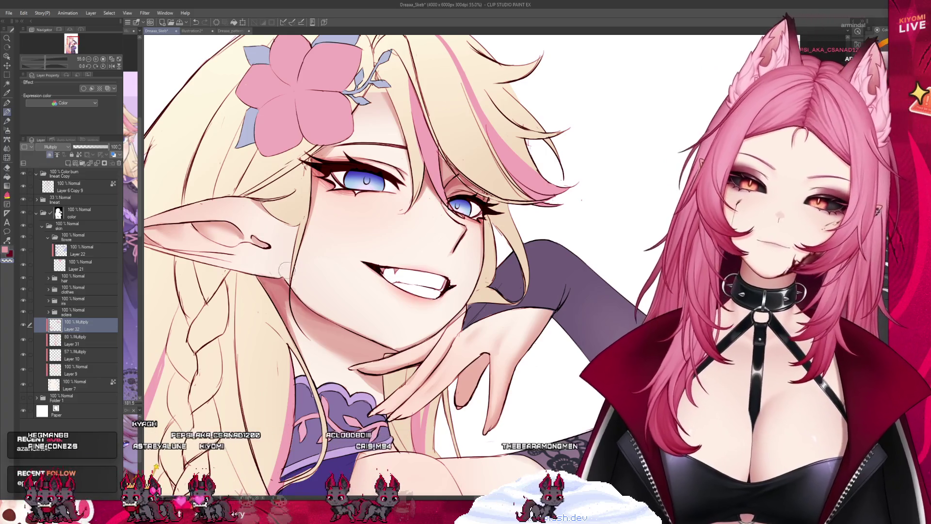
scroll(344, 232, down, 6)
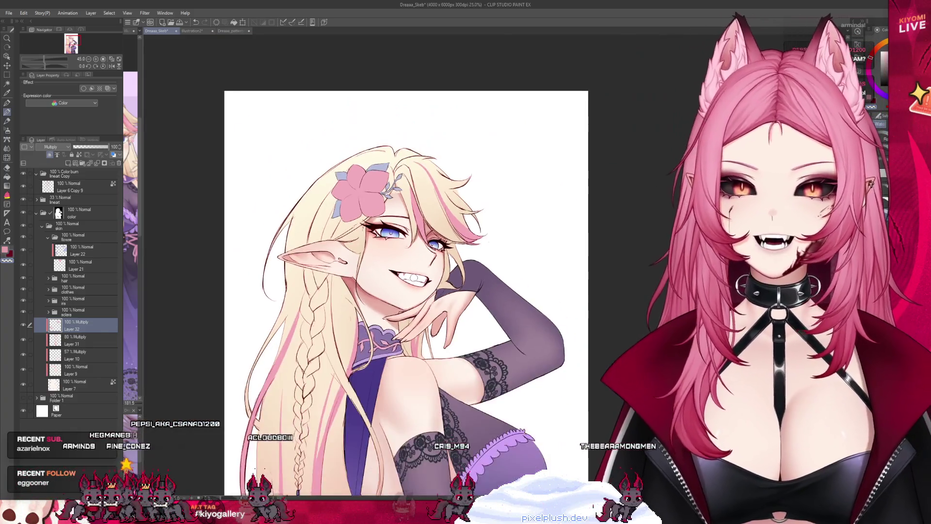
scroll(364, 248, up, 6)
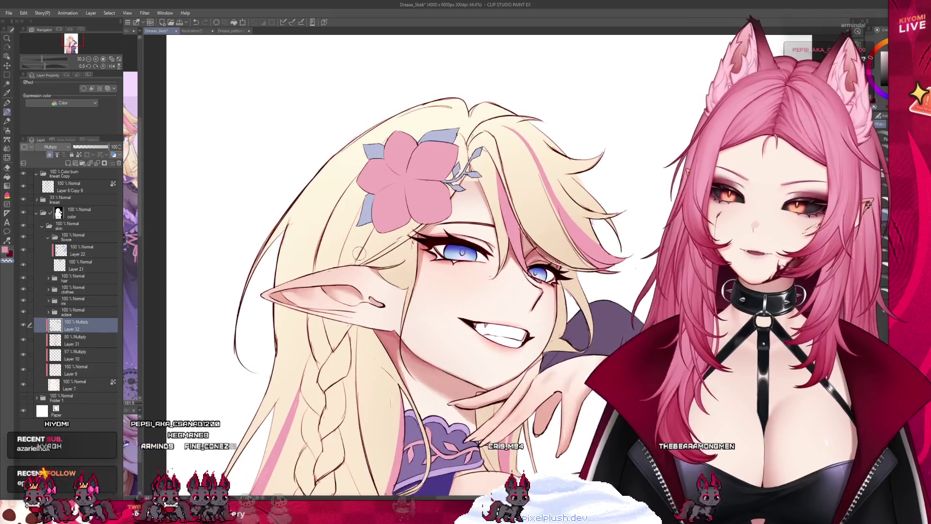
scroll(329, 311, up, 2)
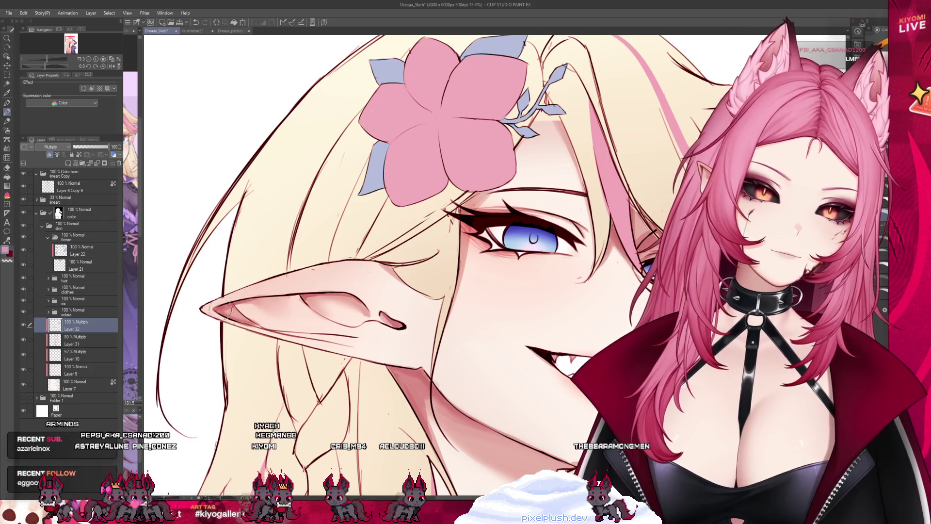
scroll(244, 207, down, 8)
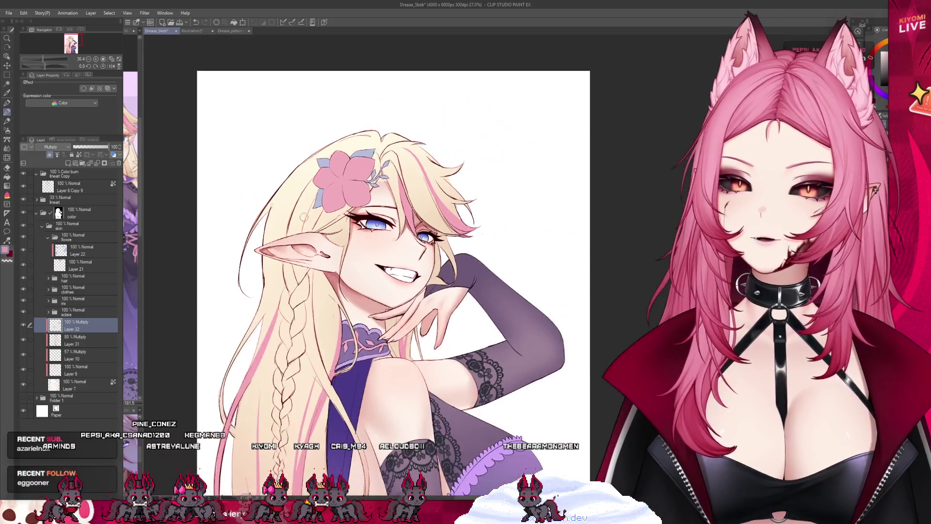
scroll(348, 303, down, 2)
scroll(351, 252, up, 4)
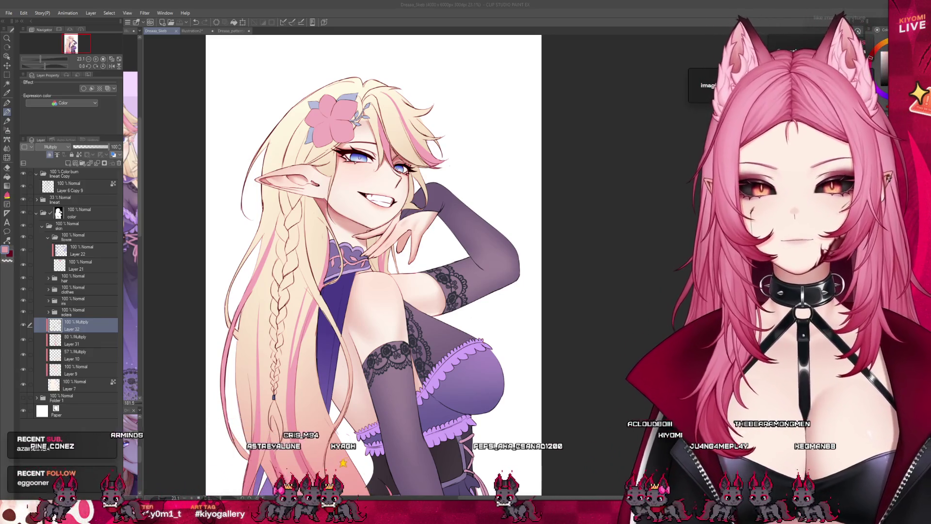
scroll(374, 240, up, 5)
scroll(344, 238, up, 5)
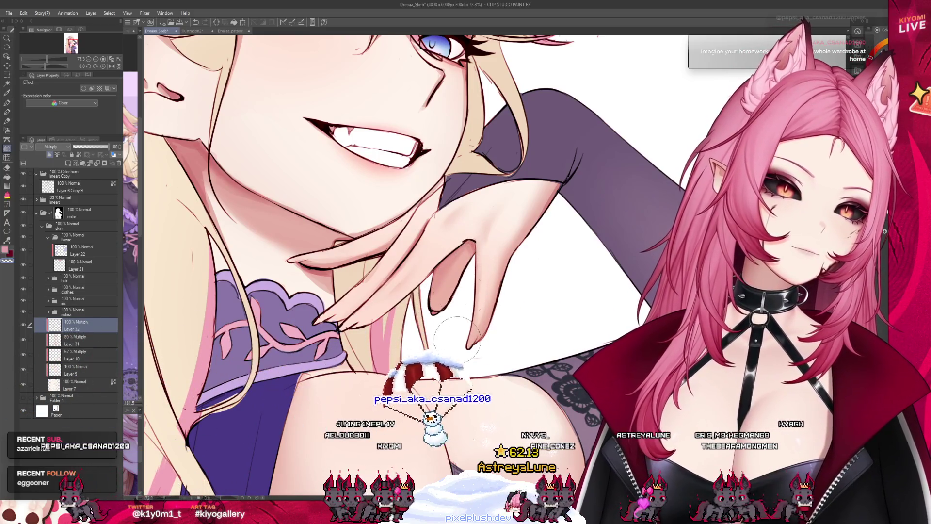
scroll(464, 392, down, 5)
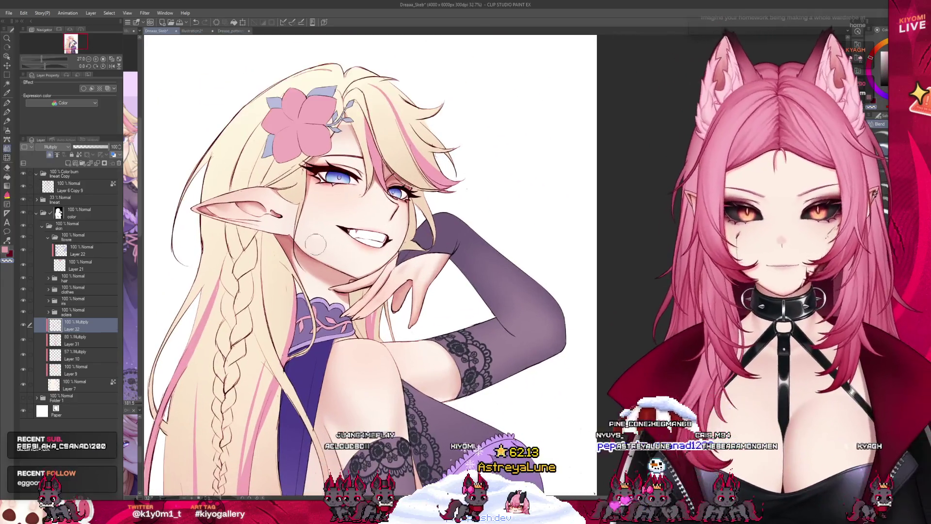
scroll(306, 293, up, 1)
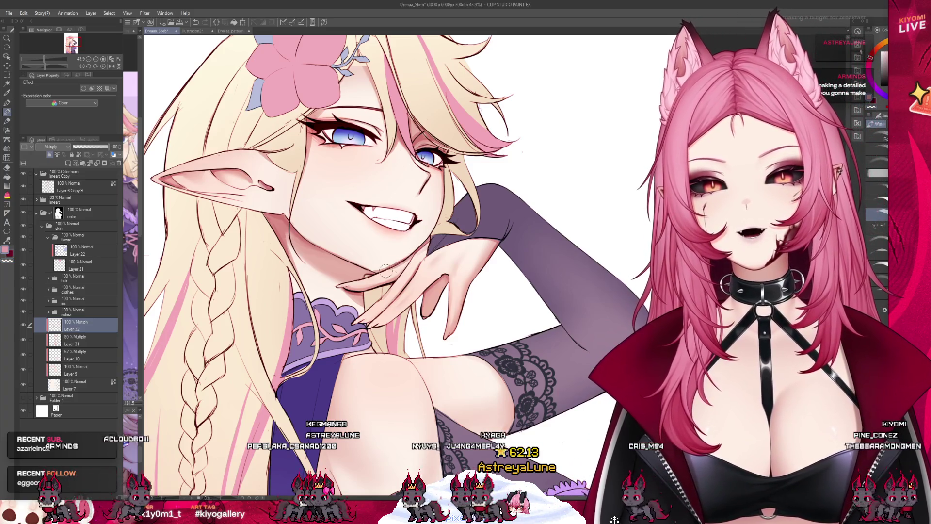
scroll(360, 280, down, 3)
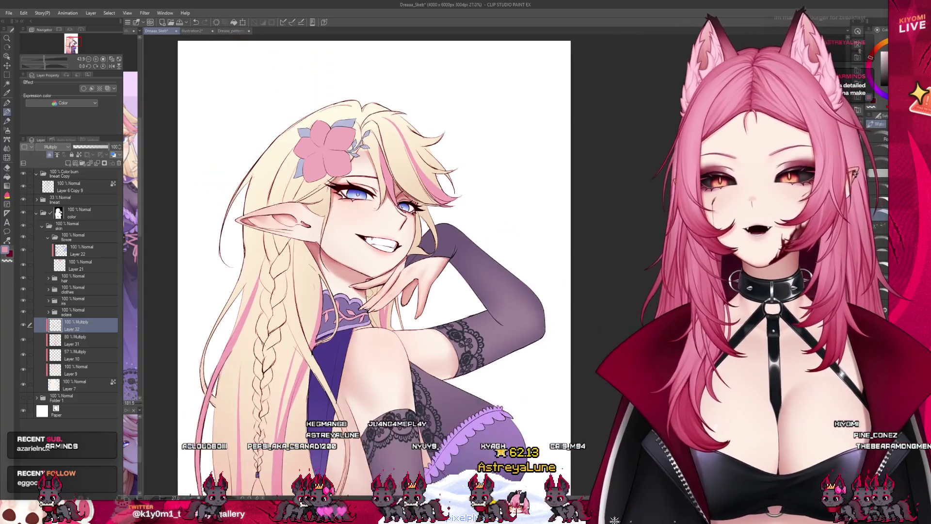
scroll(369, 354, up, 4)
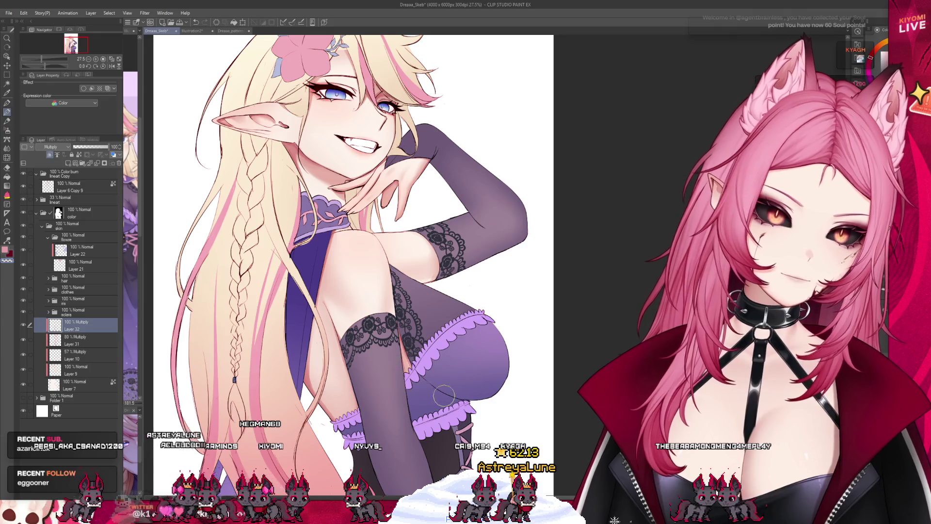
scroll(394, 248, down, 3)
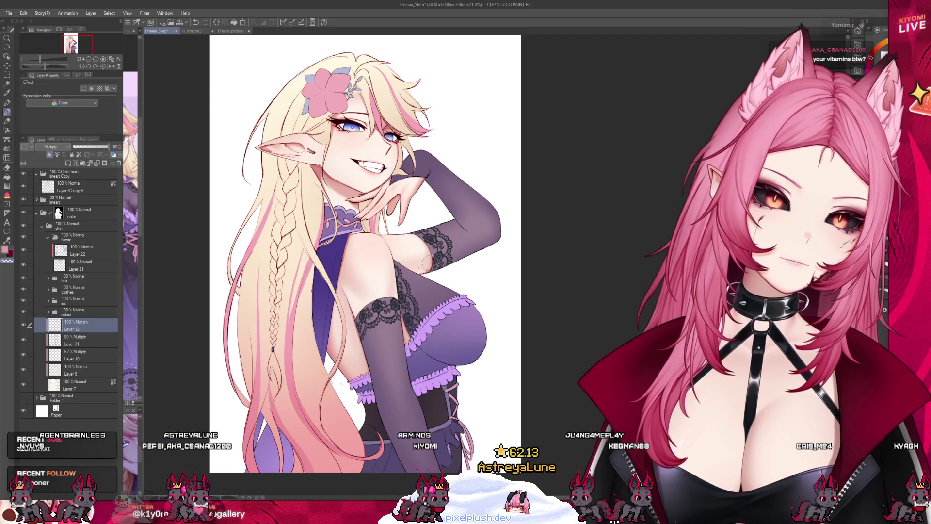
Switch to the pen, then back to the previous brush
click(7, 103)
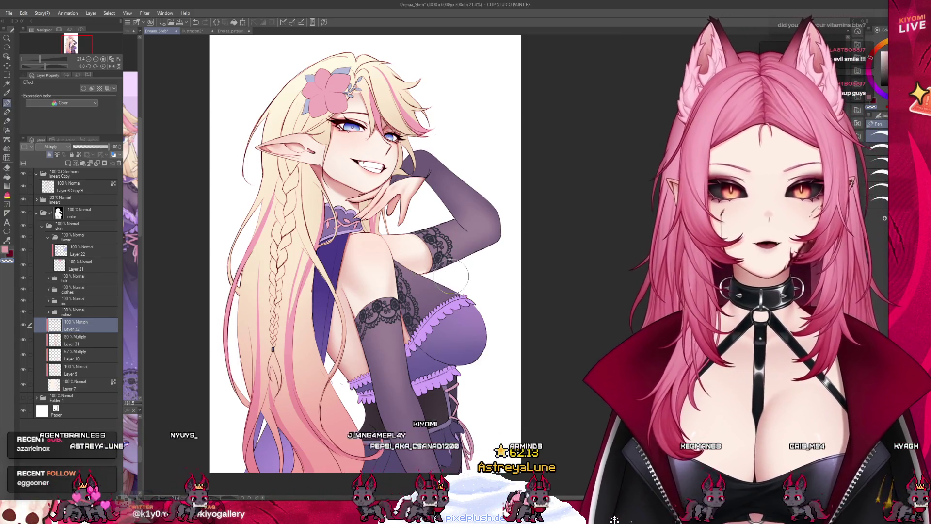
click(7, 113)
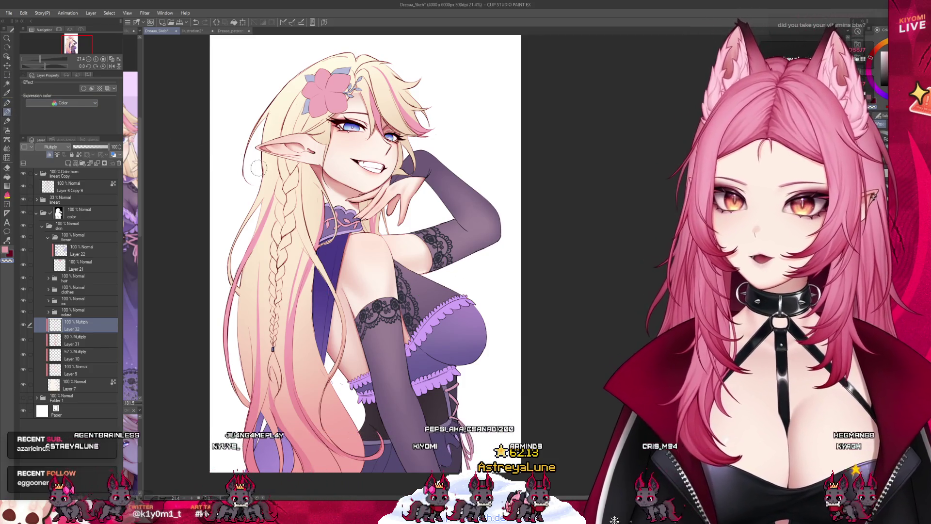
scroll(420, 300, down, 1)
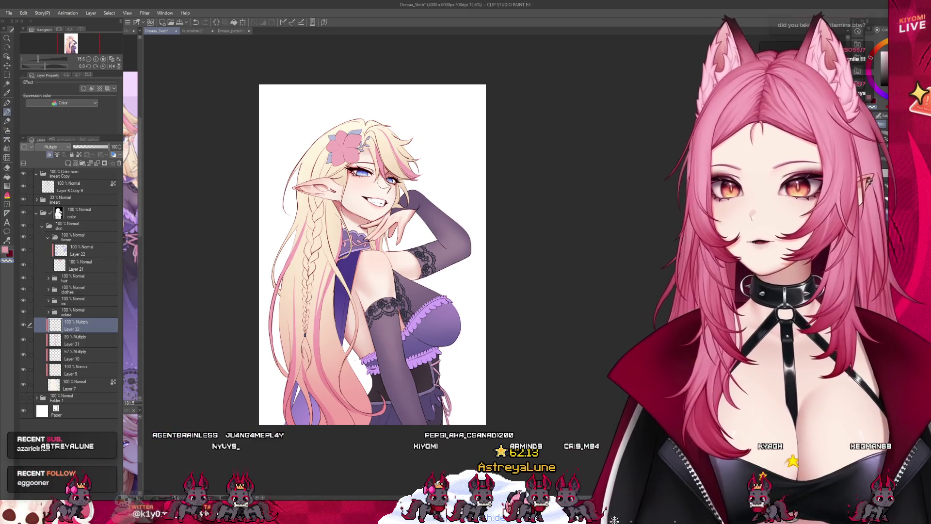
scroll(381, 181, up, 2)
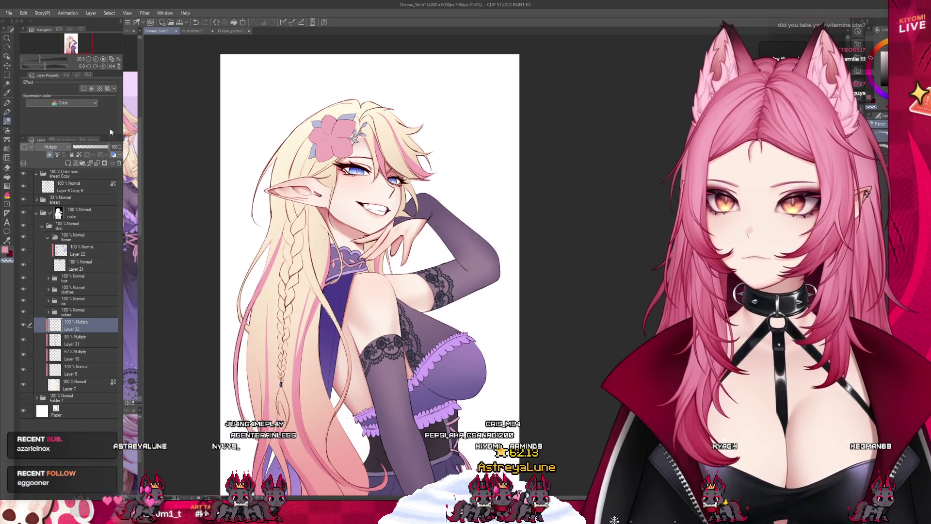
scroll(446, 269, down, 2)
scroll(446, 269, up, 1)
scroll(446, 269, down, 1)
scroll(446, 269, up, 2)
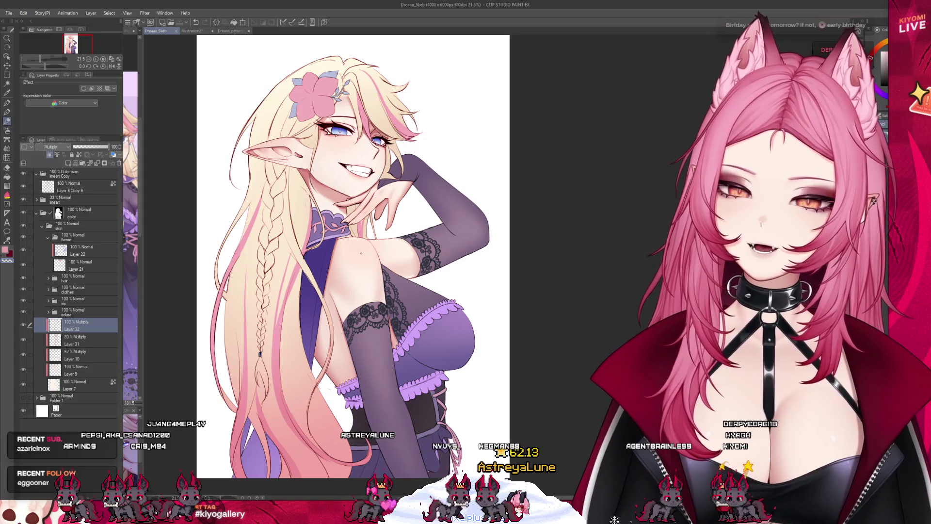
scroll(339, 281, up, 1)
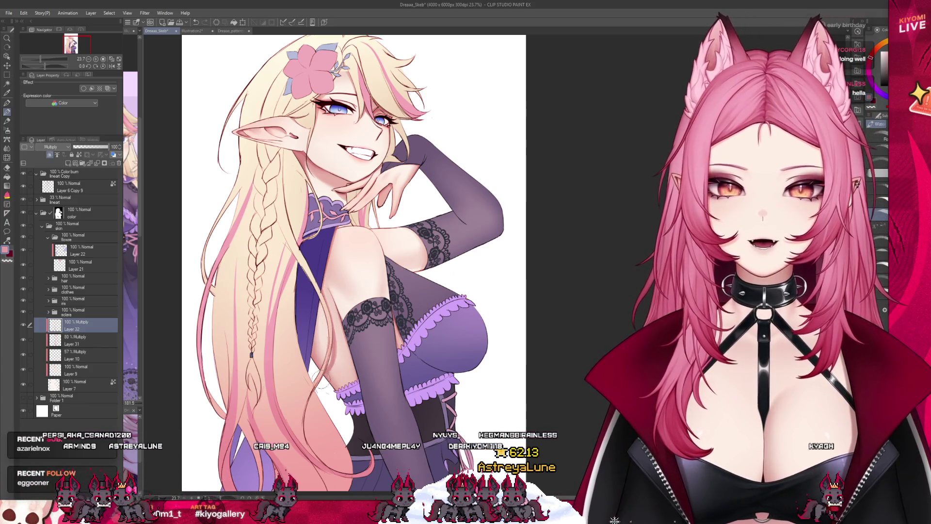
Select the Airbrush with B for soft shading
key(b)
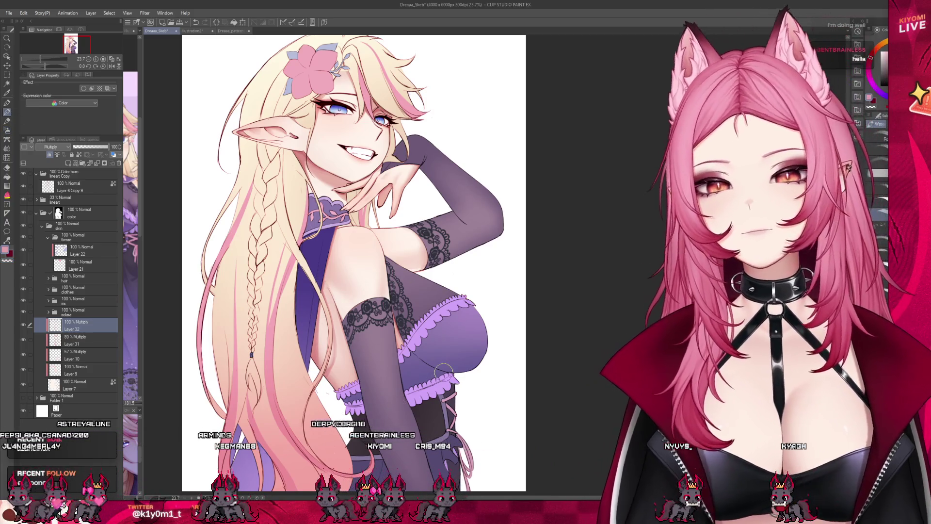
scroll(443, 372, down, 3)
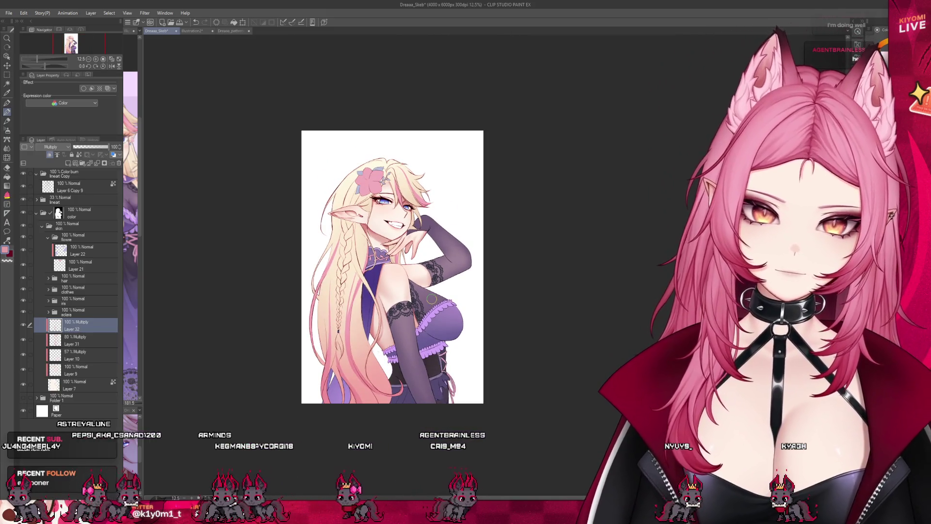
scroll(383, 203, up, 4)
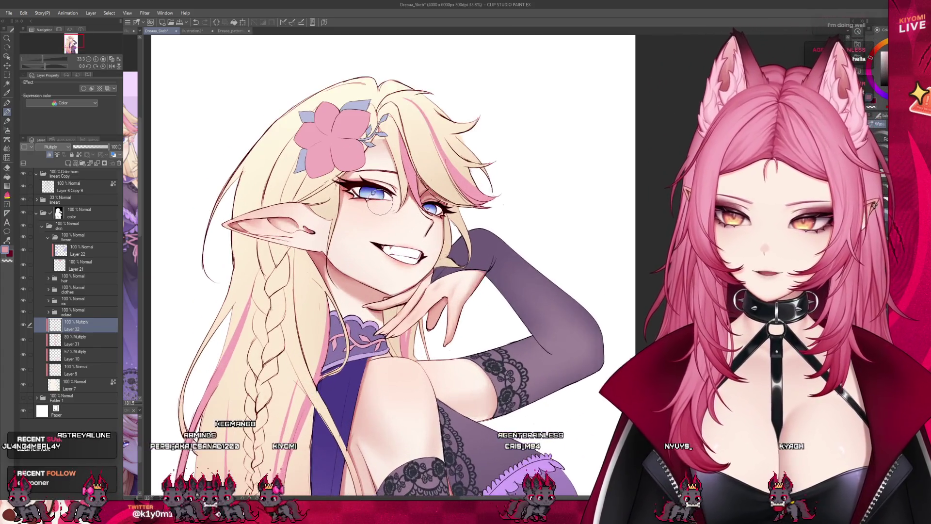
scroll(381, 204, down, 2)
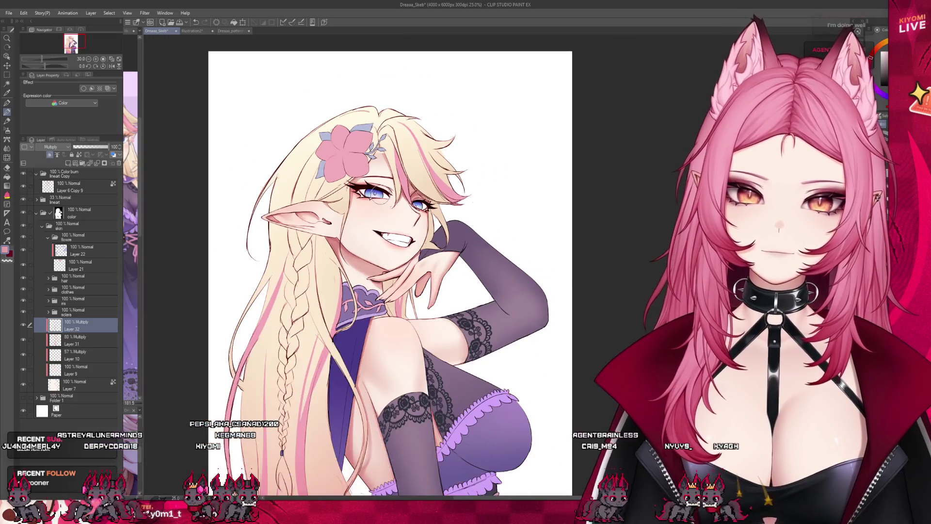
scroll(354, 245, down, 1)
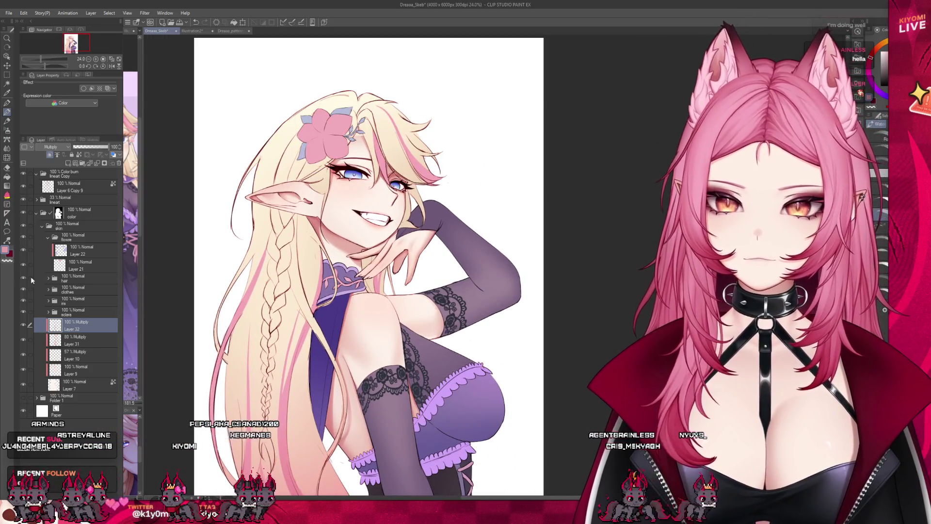
Expand the sclera folder and add a new layer above Layer 12
click(48, 312)
click(83, 325)
scroll(340, 204, up, 4)
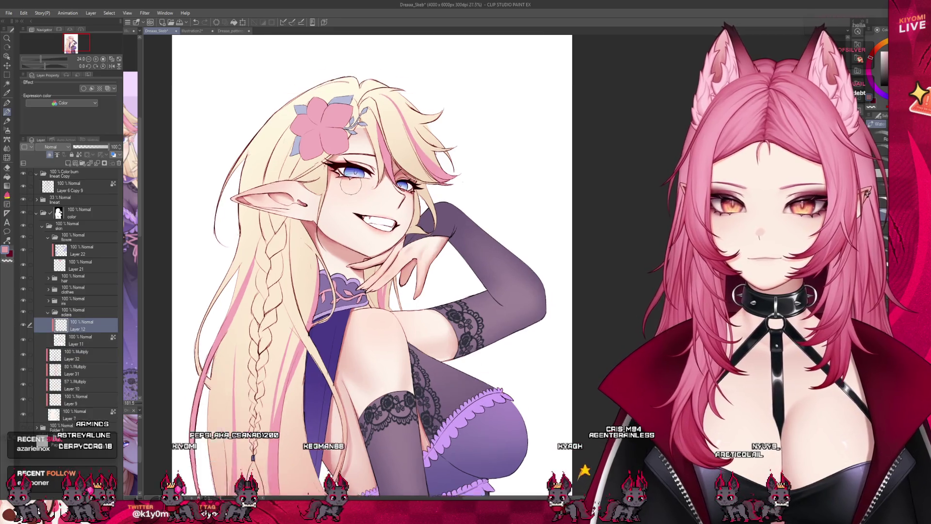
click(69, 163)
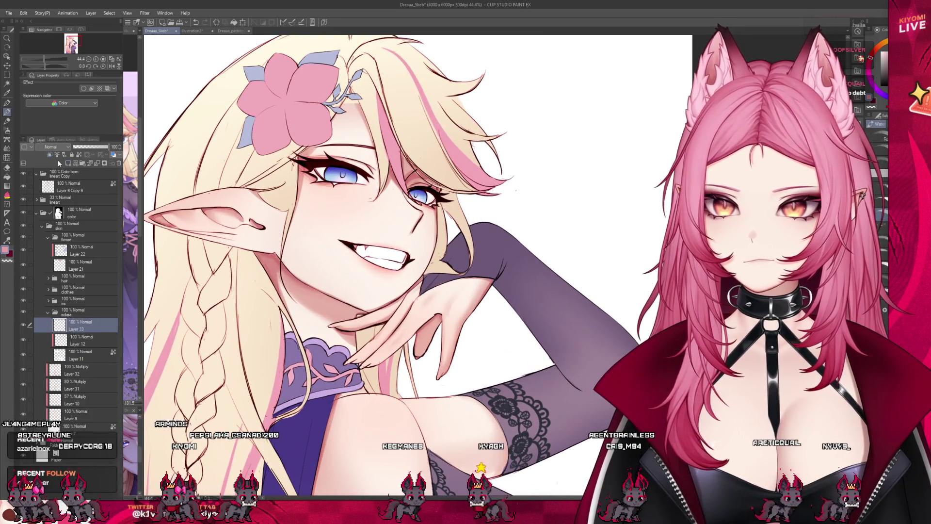
Set Layer 33 to Multiply blending at 54% opacity
click(51, 146)
click(50, 165)
scroll(340, 179, up, 4)
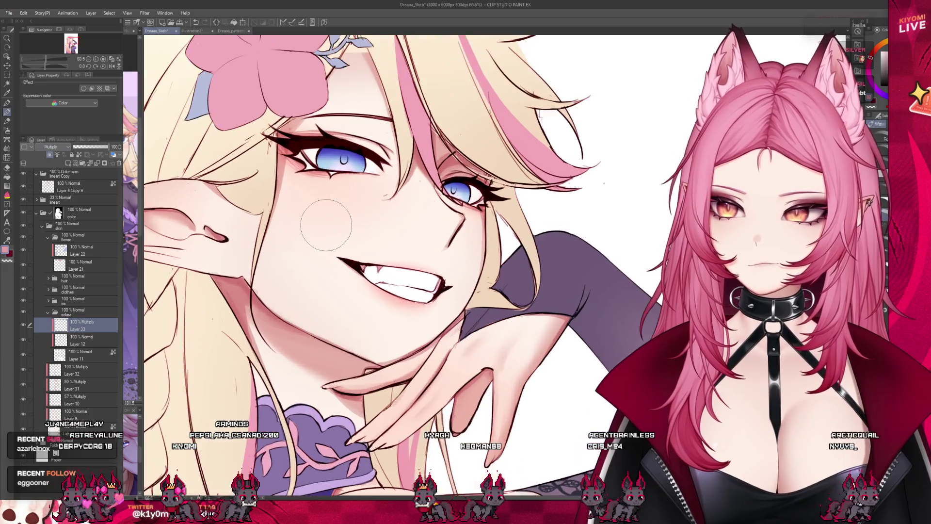
scroll(494, 265, up, 1)
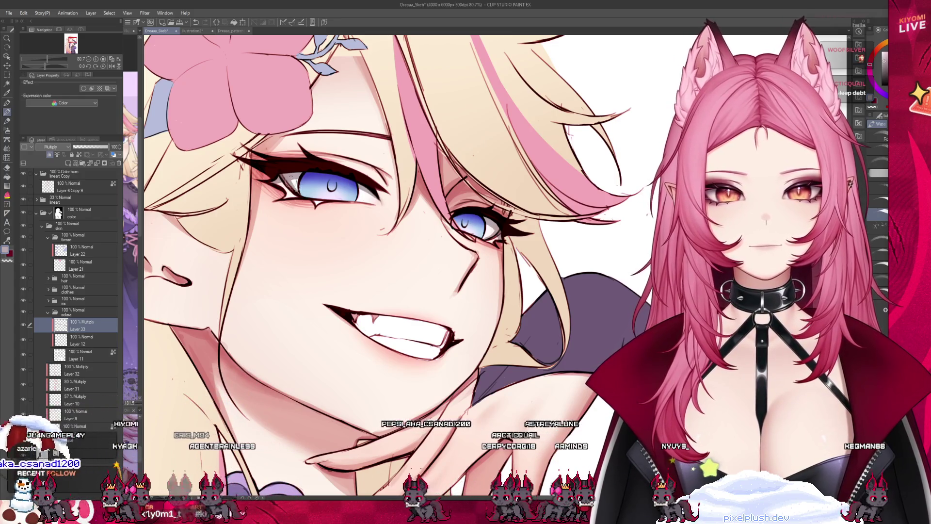
click(92, 145)
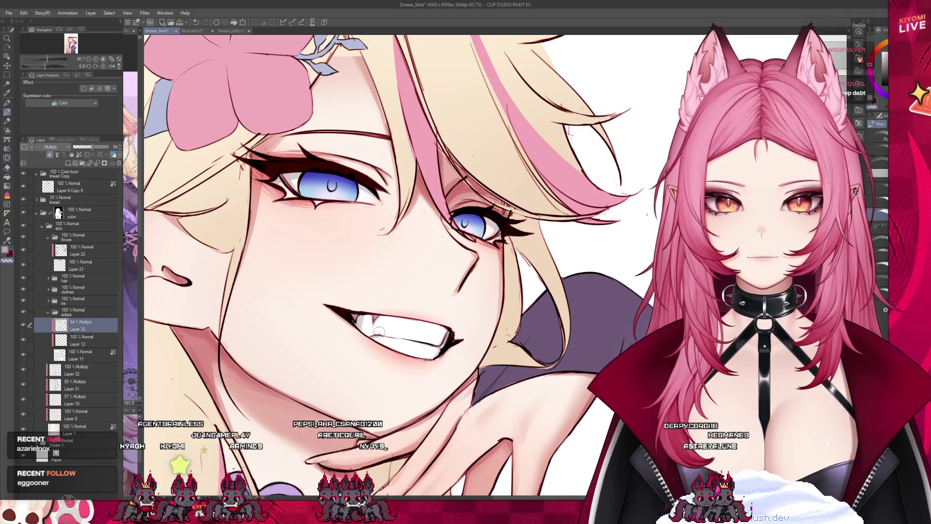
Raise Layer 33's opacity to 85% and lock the layer
scroll(405, 192, down, 2)
scroll(405, 191, down, 3)
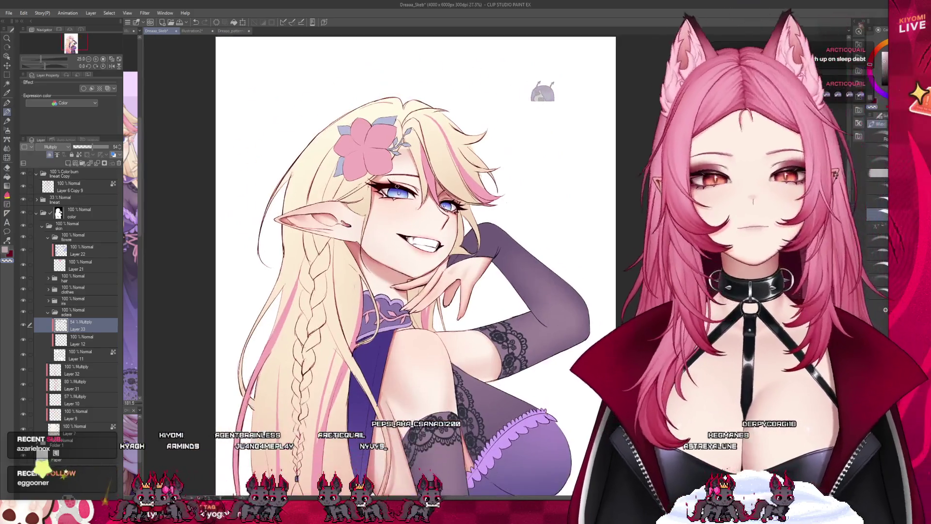
scroll(396, 186, up, 2)
scroll(397, 185, up, 1)
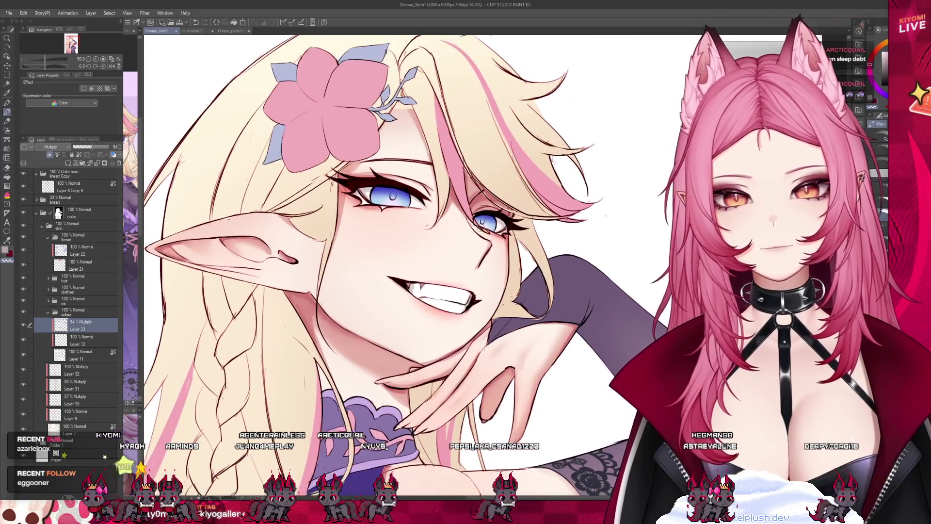
scroll(397, 186, up, 2)
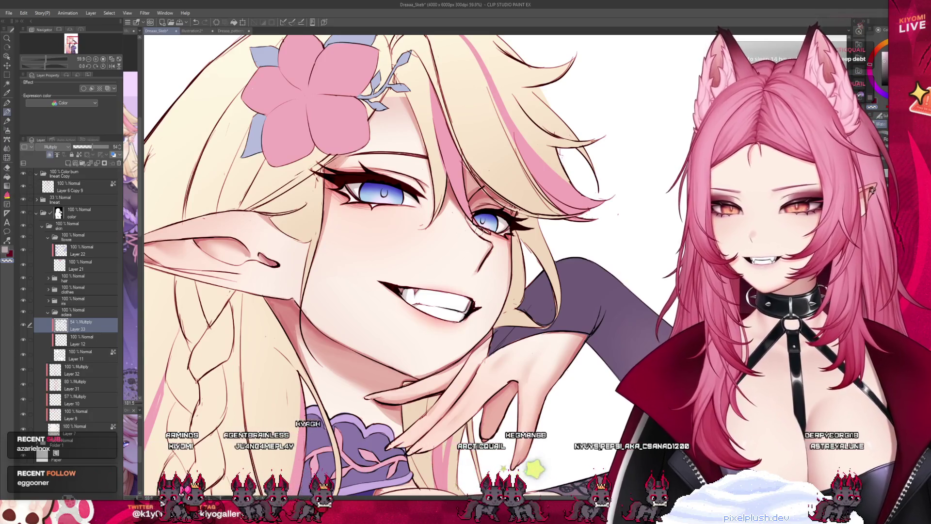
scroll(481, 226, up, 1)
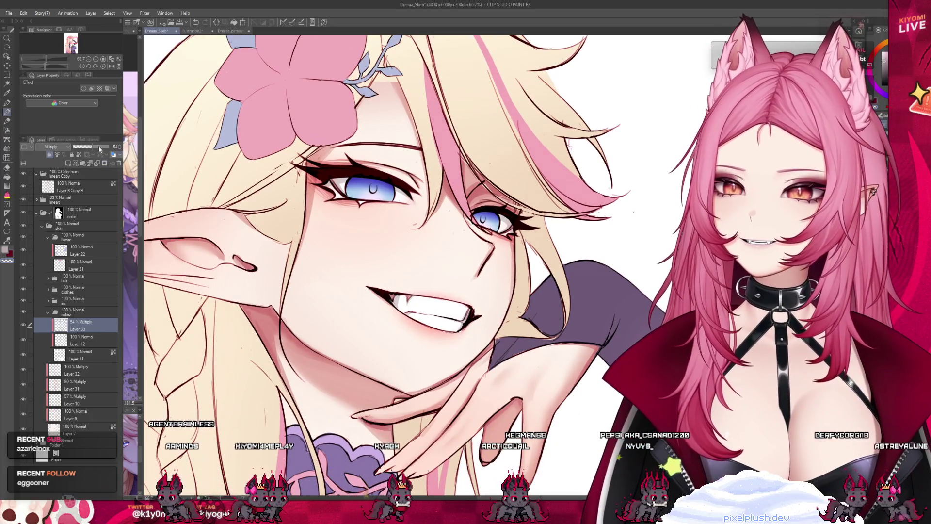
drag(85, 147, 91, 146)
click(71, 154)
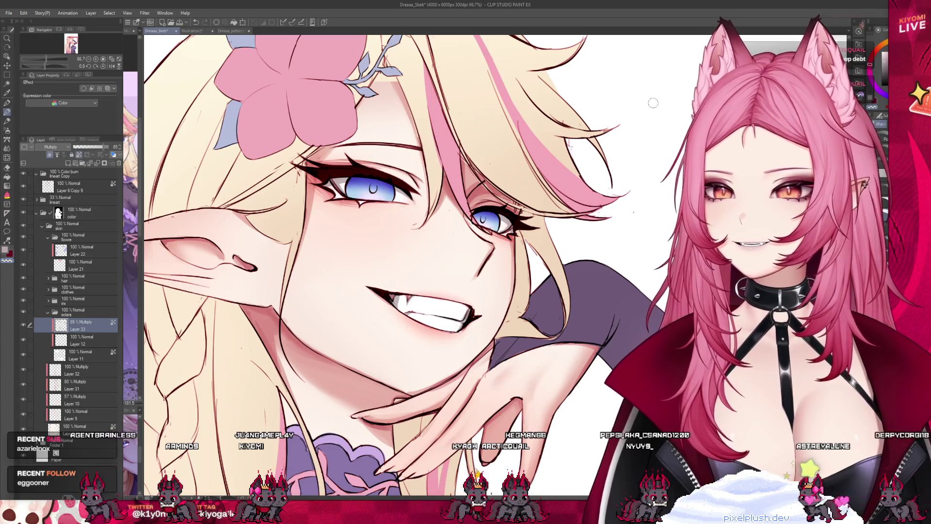